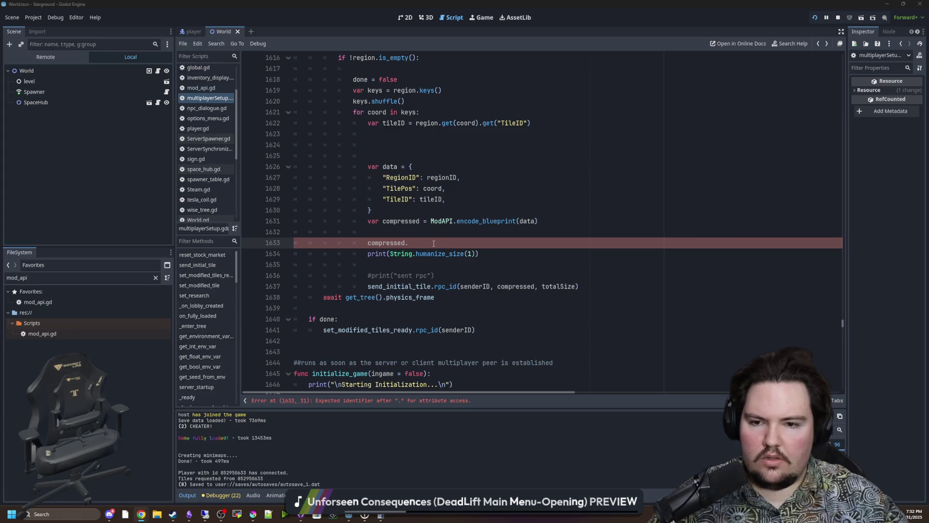
Step: Insert an empty var_to_bytes() call on a new line 1633, above the compressed line
type("var")
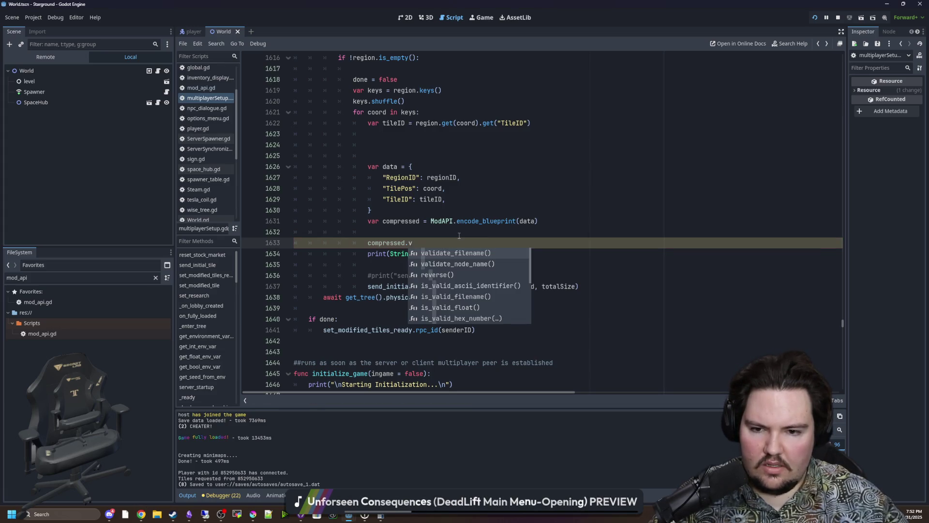
type("_")
key("BackSpace")
key("BackSpace")
key("BackSpace")
key("Up")
key("Return")
type("var_to_")
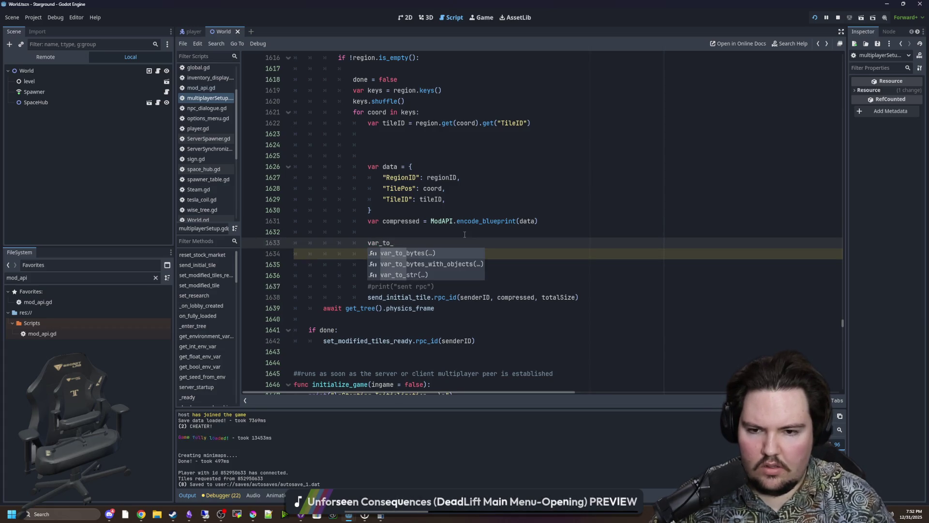
key("Return")
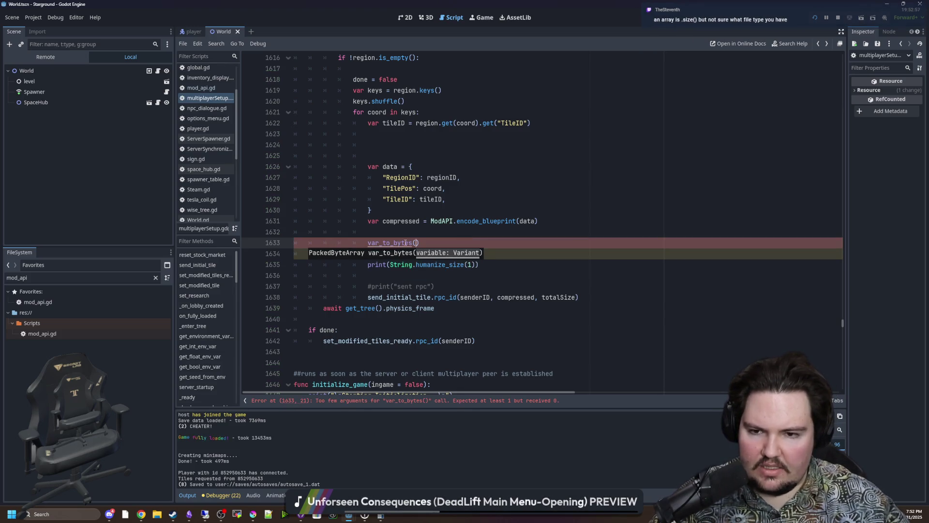
left_click(405, 243, "ctrl")
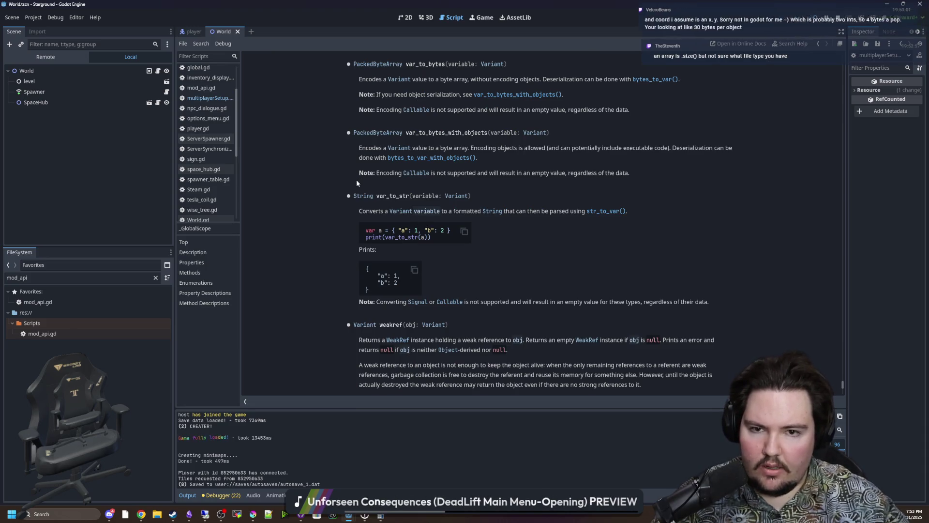
left_click(385, 64)
scroll(469, 219, "down", 4)
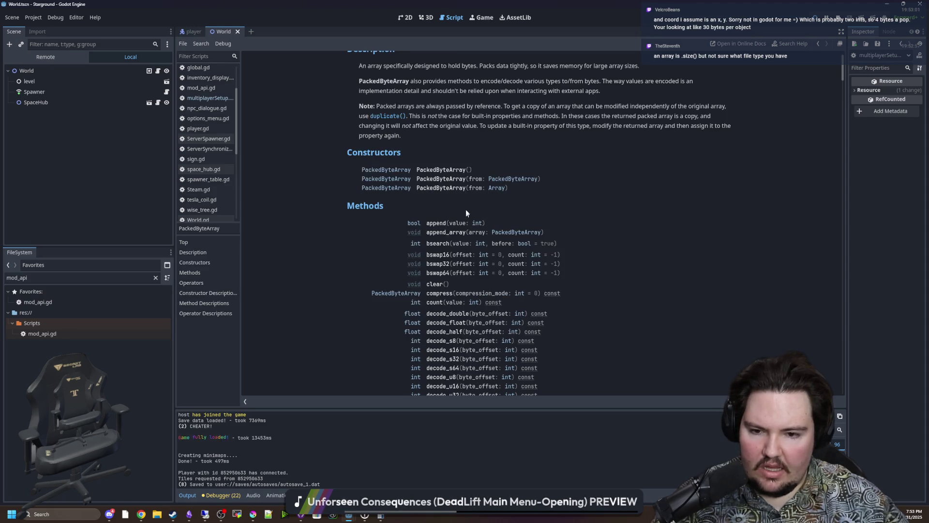
scroll(466, 208, "down", 3)
scroll(469, 232, "down", 4)
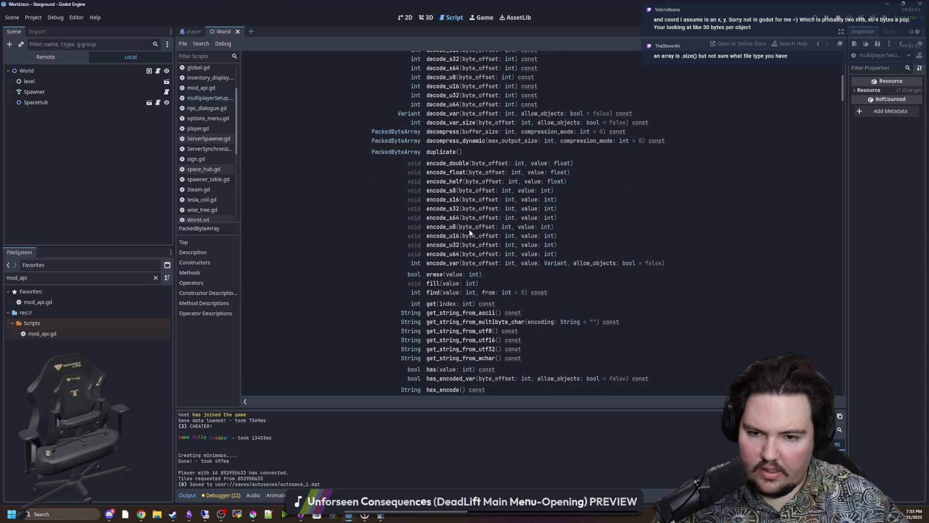
scroll(463, 264, "down", 2)
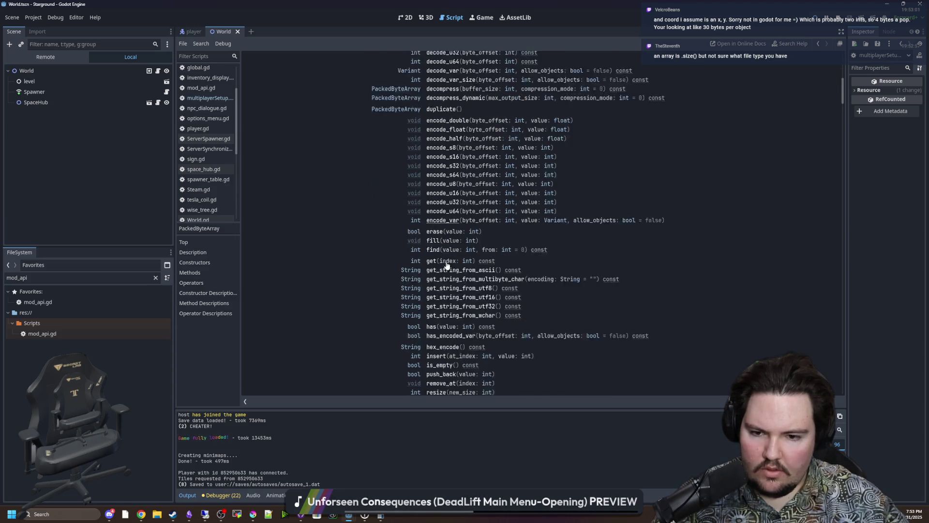
scroll(526, 300, "down", 2)
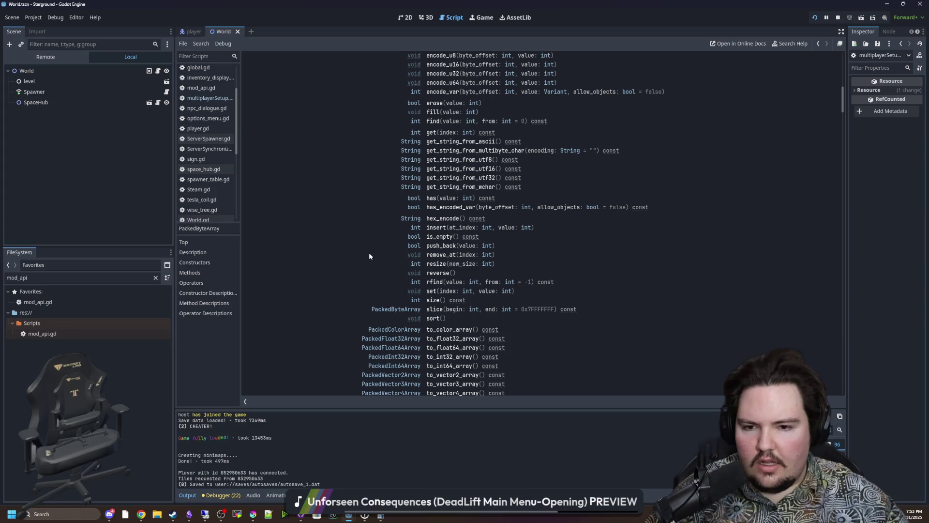
key("alt+Left")
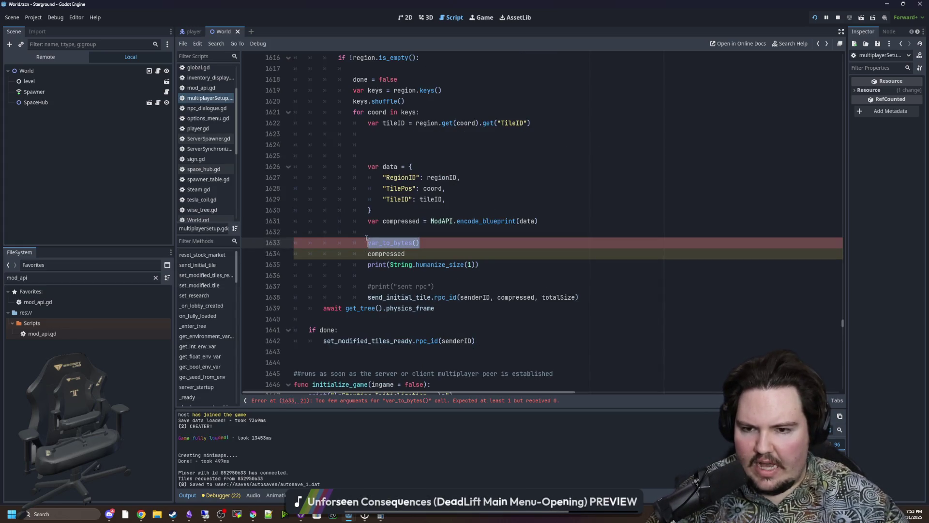
Step: Type Vector2 right after the empty var_to_bytes() call on line 1633
left_click(369, 233)
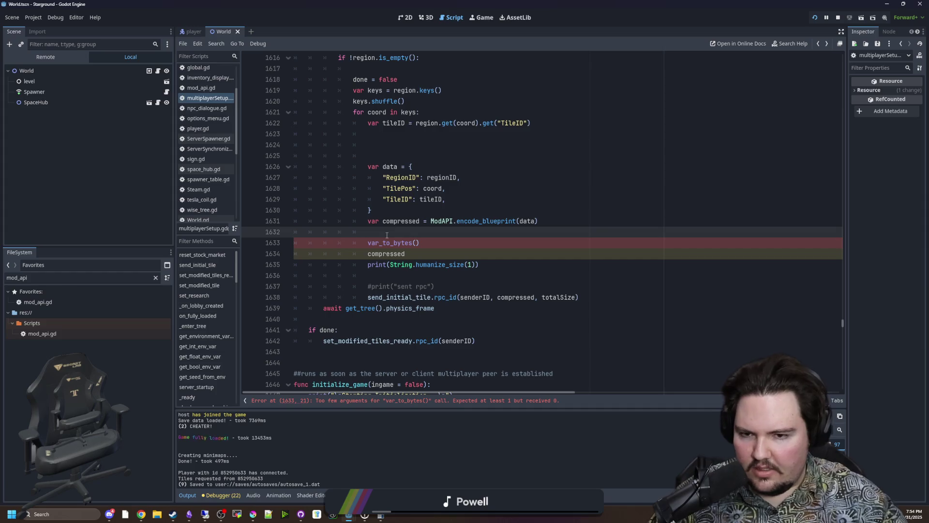
left_click(439, 244)
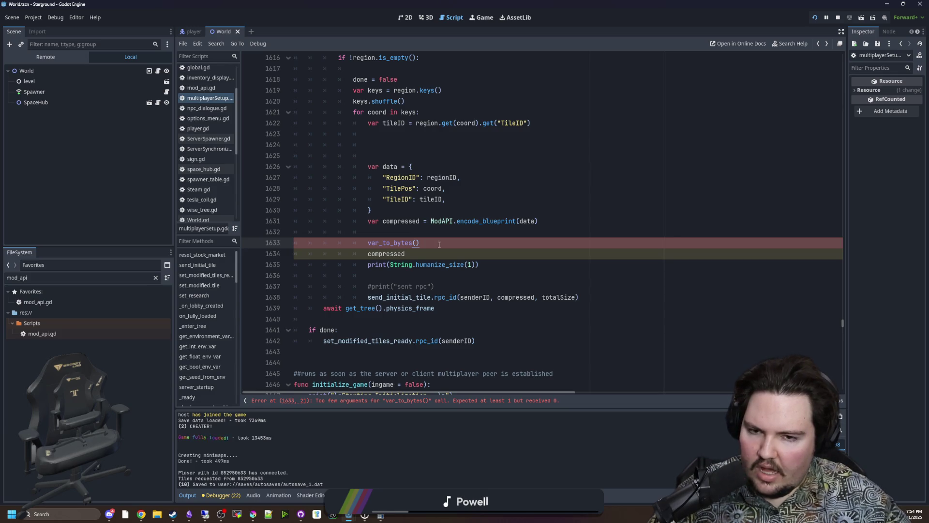
type("Vector2")
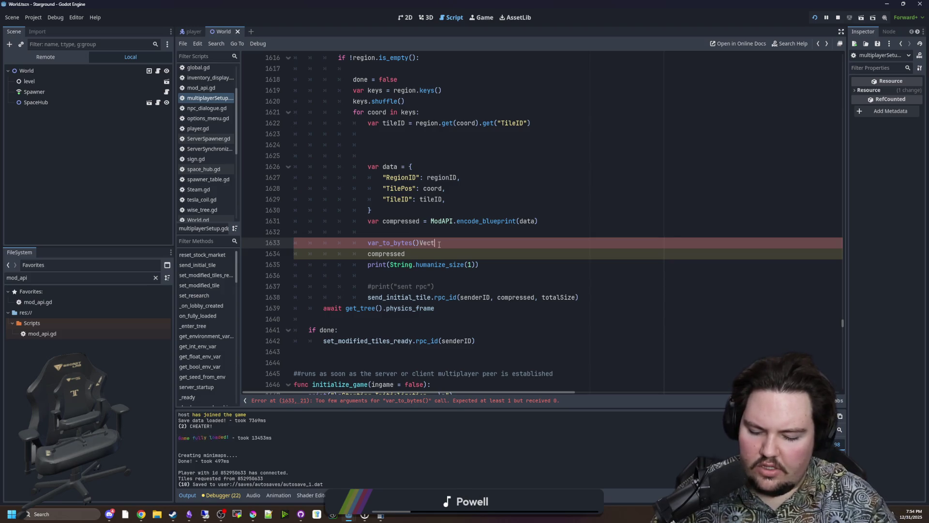
left_click(440, 243, "ctrl")
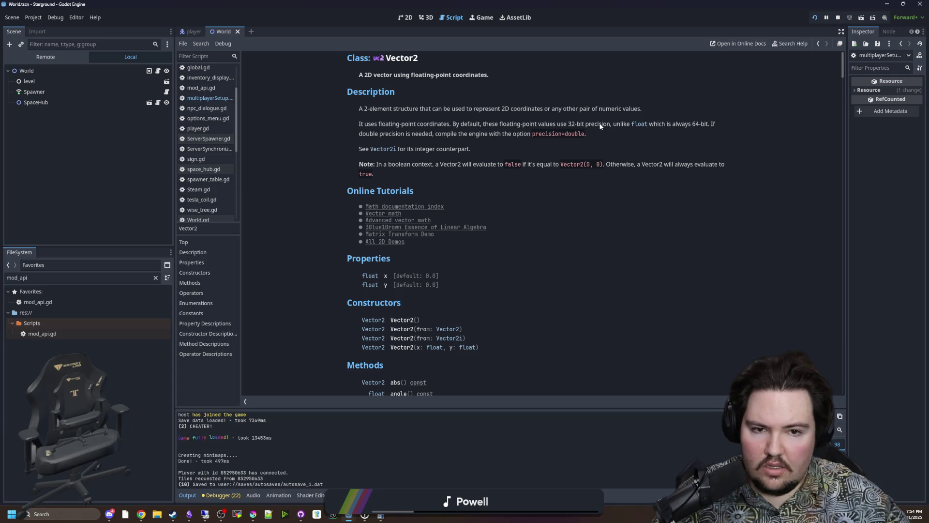
left_click_drag(463, 125, 593, 125)
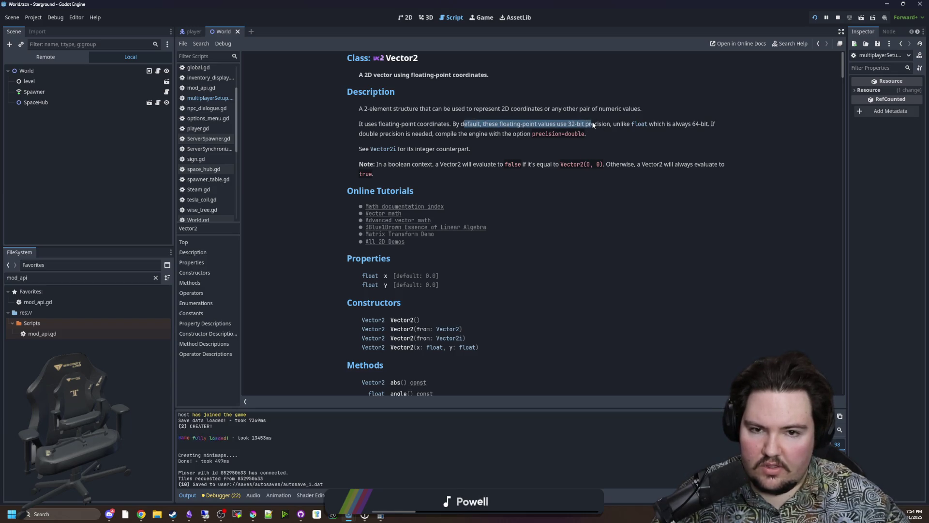
left_click(593, 125)
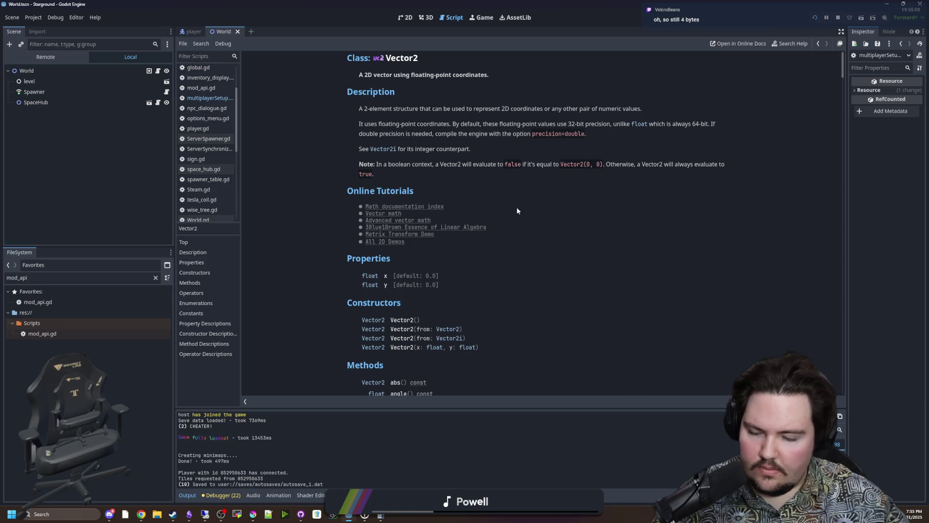
key("alt+Left")
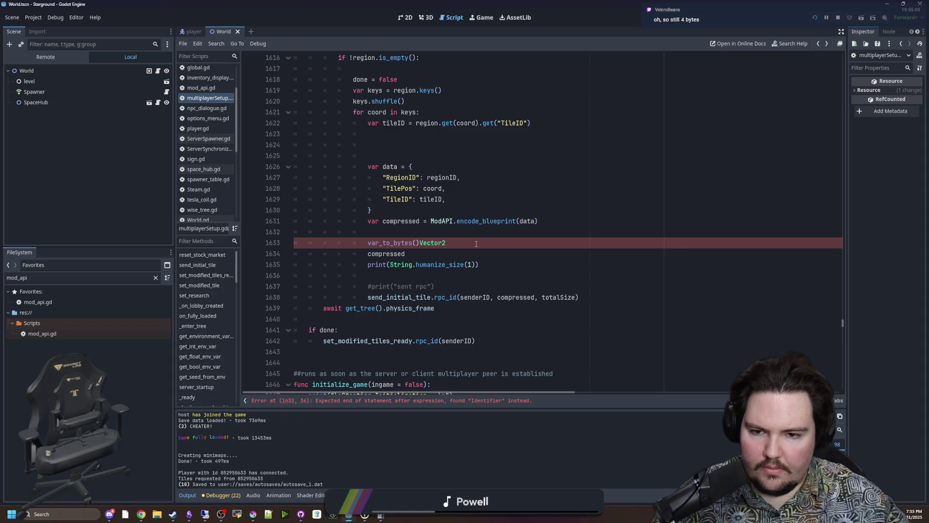
Step: Remove Vector2 and the compressed.get_len text, and comment out the encode_blueprint compressed assignment
key("BackSpace")
key("BackSpace")
key("BackSpace")
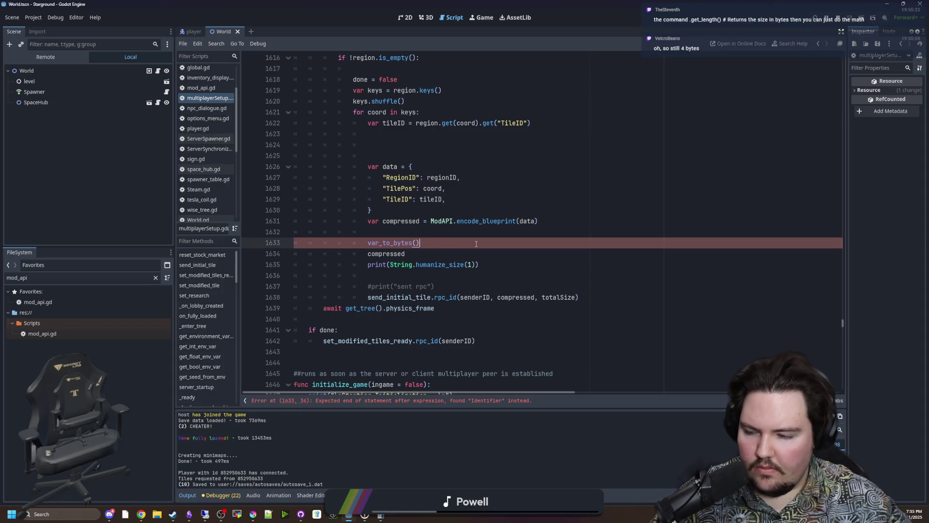
key("Down")
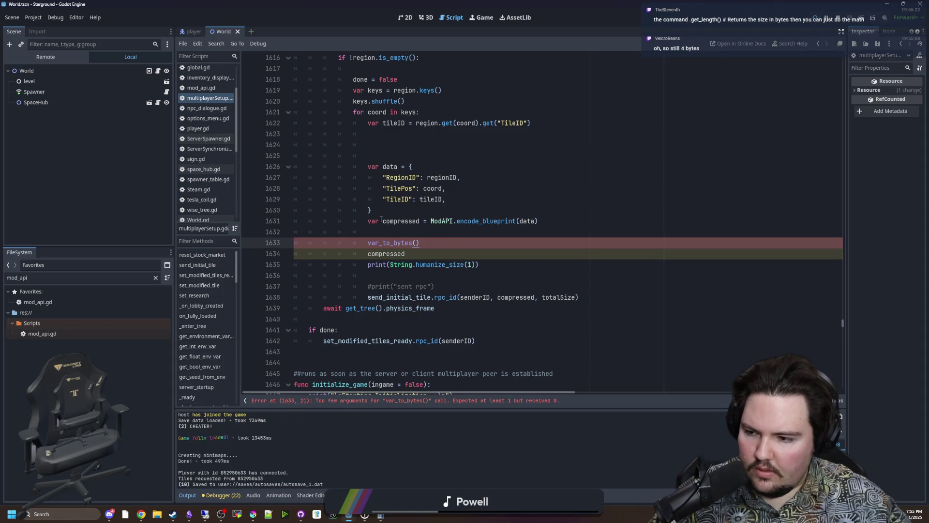
left_click(436, 255)
type("get_len")
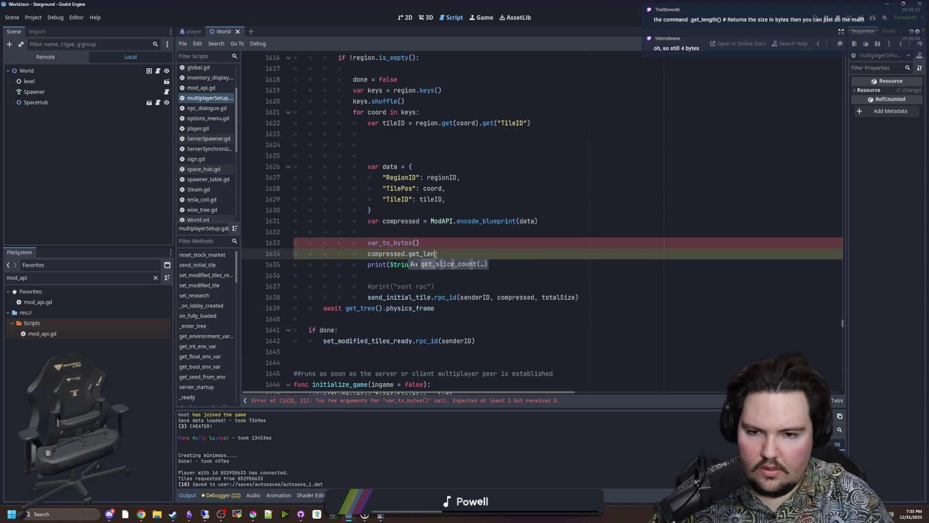
left_click(435, 242)
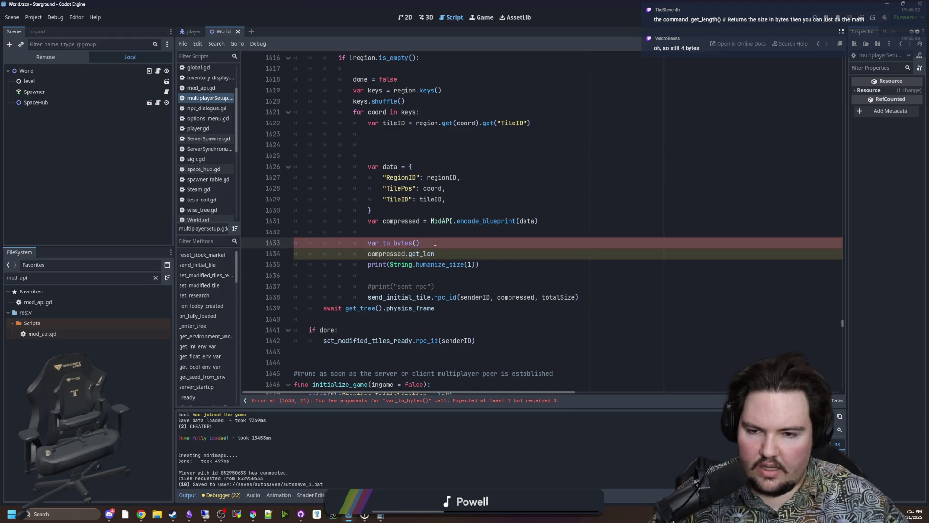
left_click(368, 242)
type("#")
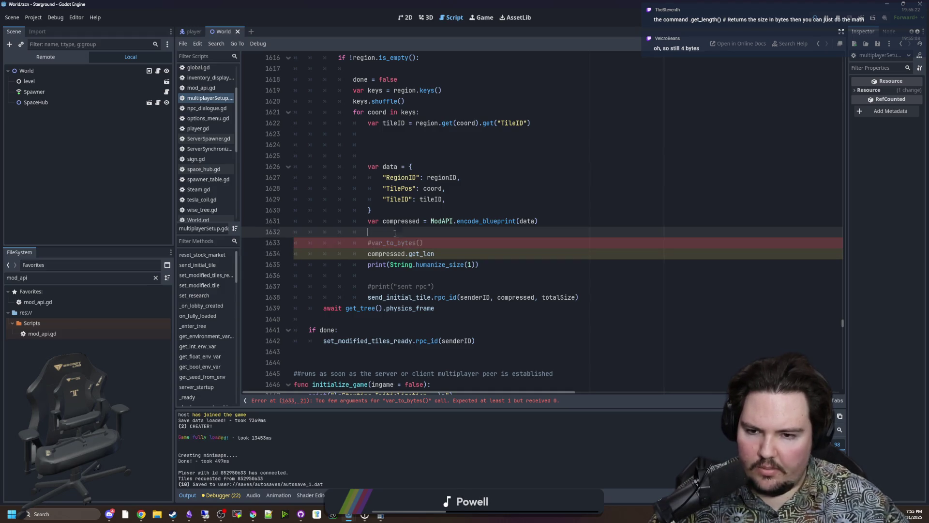
key("BackSpace")
left_click(428, 242)
left_click(453, 252)
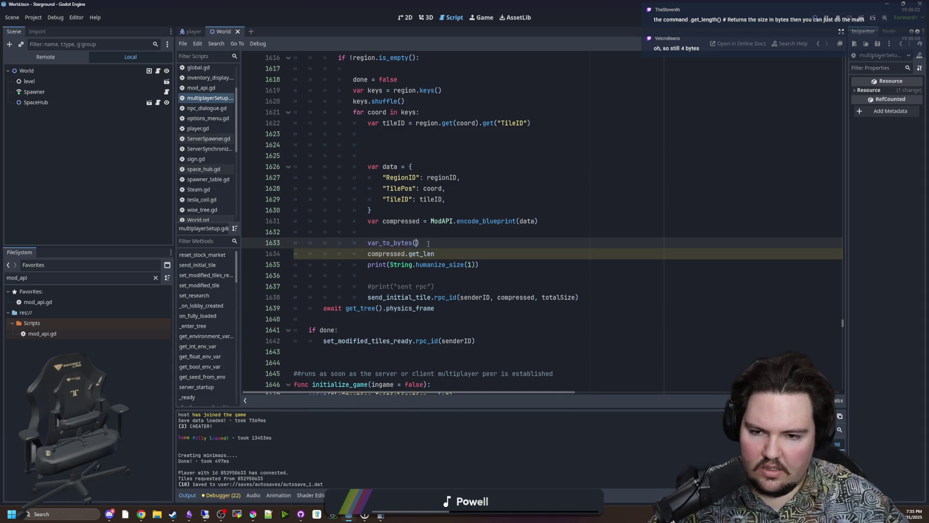
left_click_drag(453, 252, 294, 253)
key("BackSpace")
key("Up")
key("Up")
key("Up")
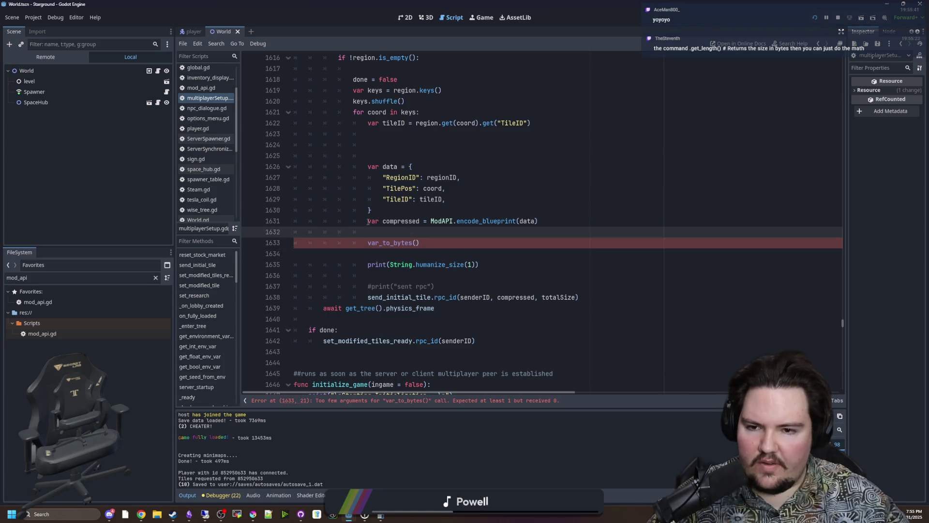
key("ctrl+k")
Step: Complete line 1633 so it reads var_to_bytes(data).size() * 8
left_click(418, 242)
type("data).get_le")
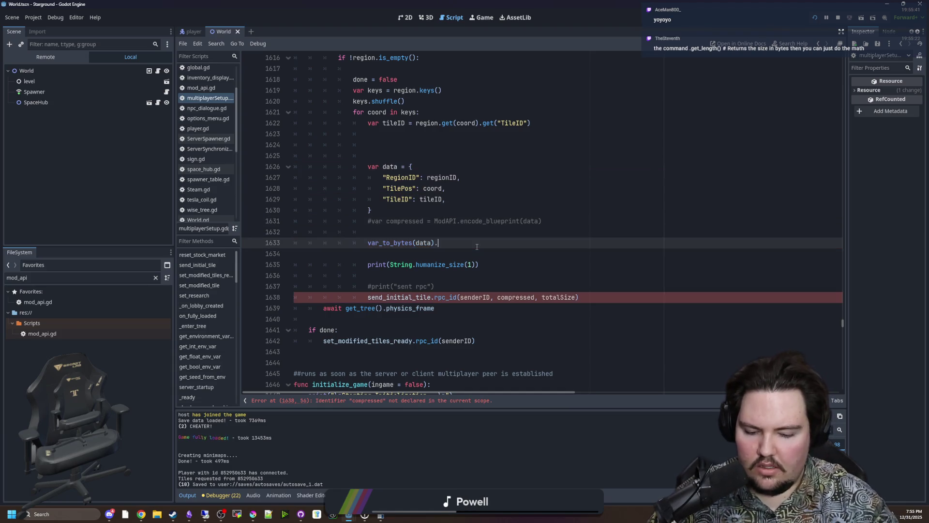
key("BackSpace")
key("BackSpace")
key("BackSpace")
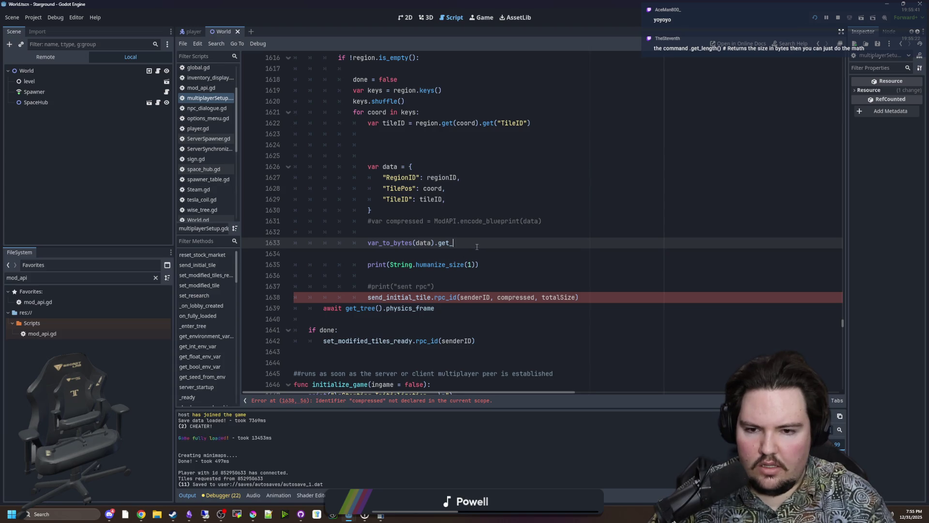
type("size()")
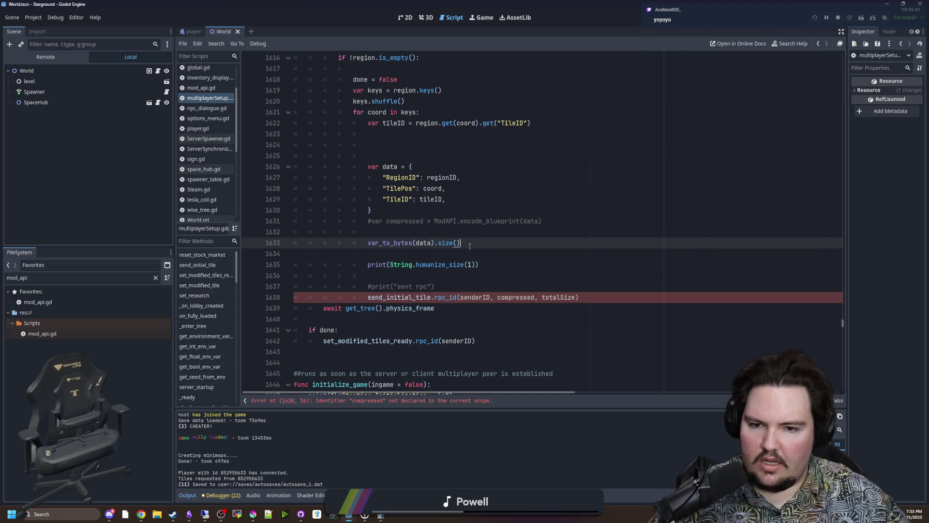
type(" * 8")
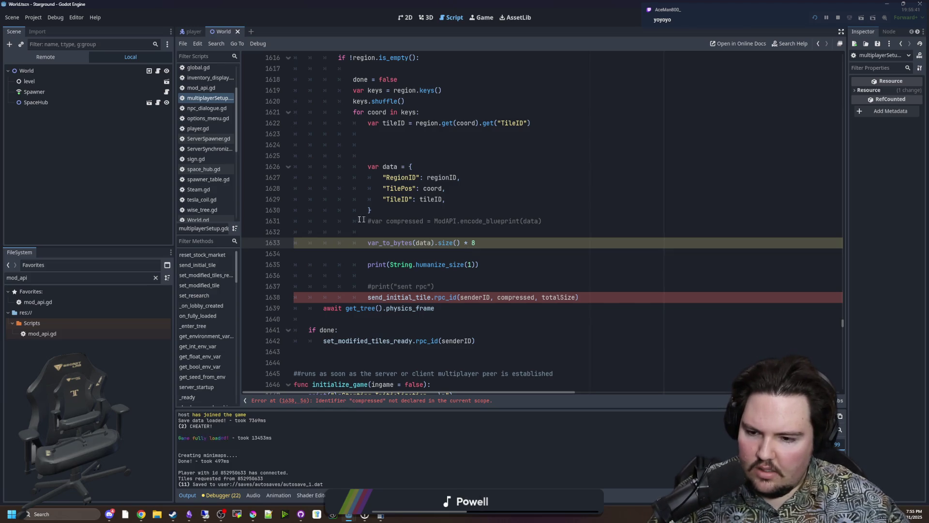
left_click(33, 17)
Step: Open Project Settings and clear the channel search to restore the full category list
left_click(48, 28)
left_click(376, 203)
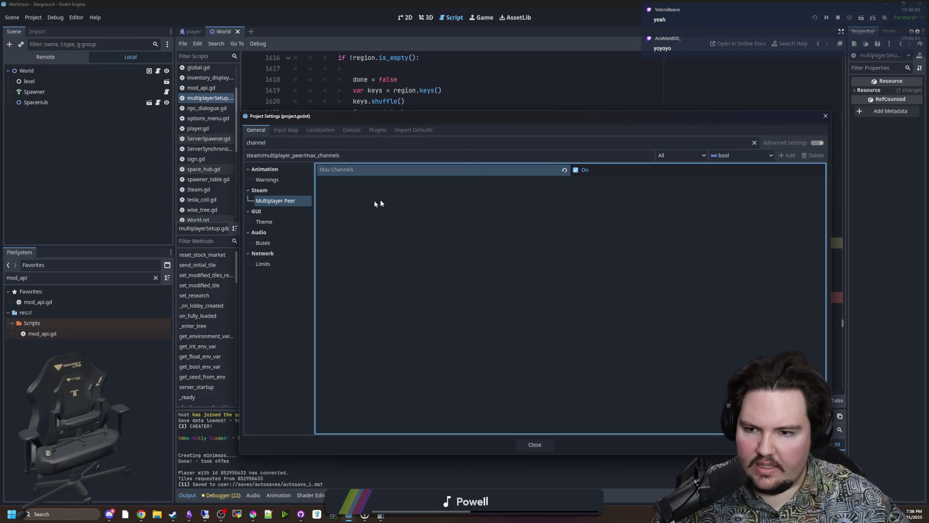
left_click(275, 260)
mouse_move(387, 181)
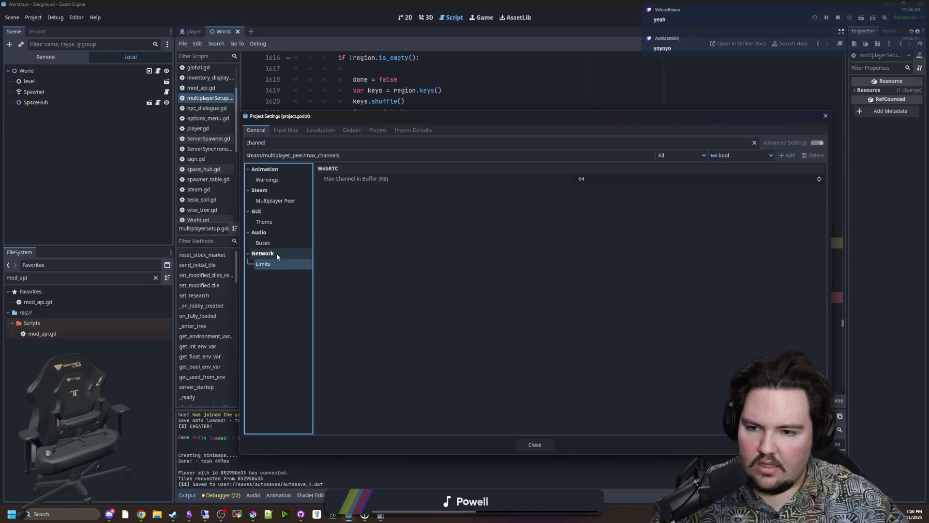
left_click(369, 142)
key("ctrl+a")
key("BackSpace")
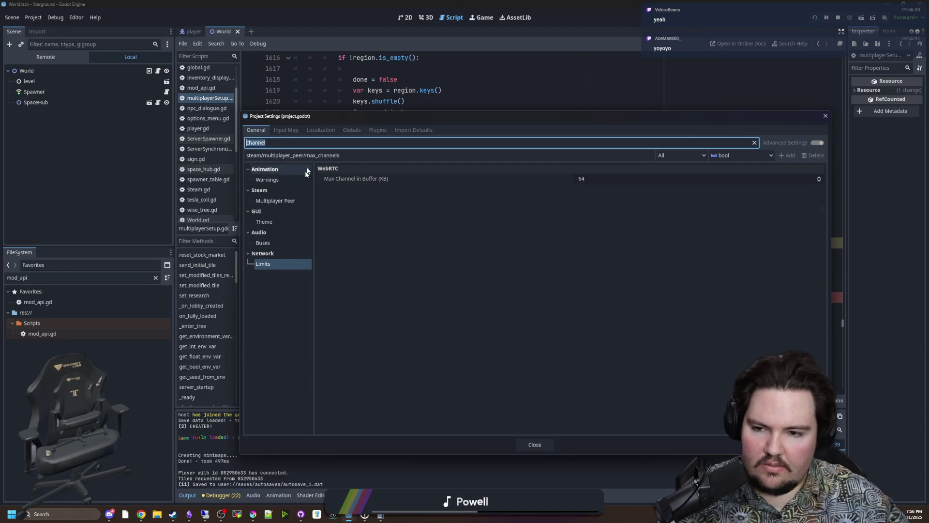
Step: Check Network > Limits, including Max Buffer (Power of 2), then close Project Settings
scroll(284, 272, "down", 10)
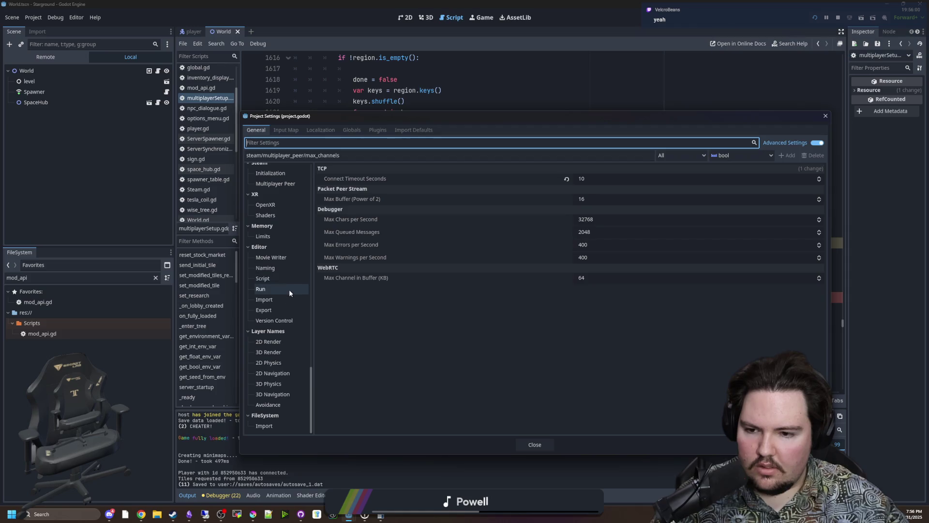
left_click(266, 236)
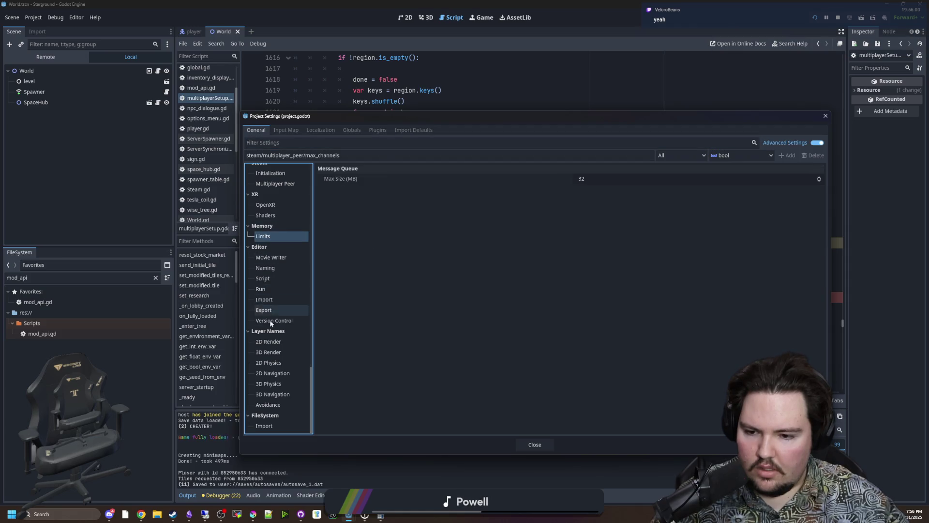
scroll(274, 355, "up", 4)
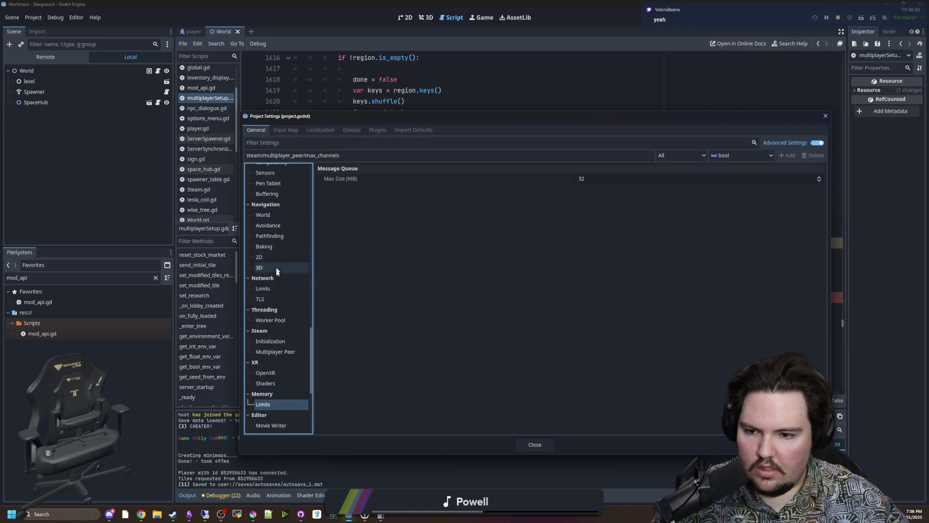
left_click(278, 290)
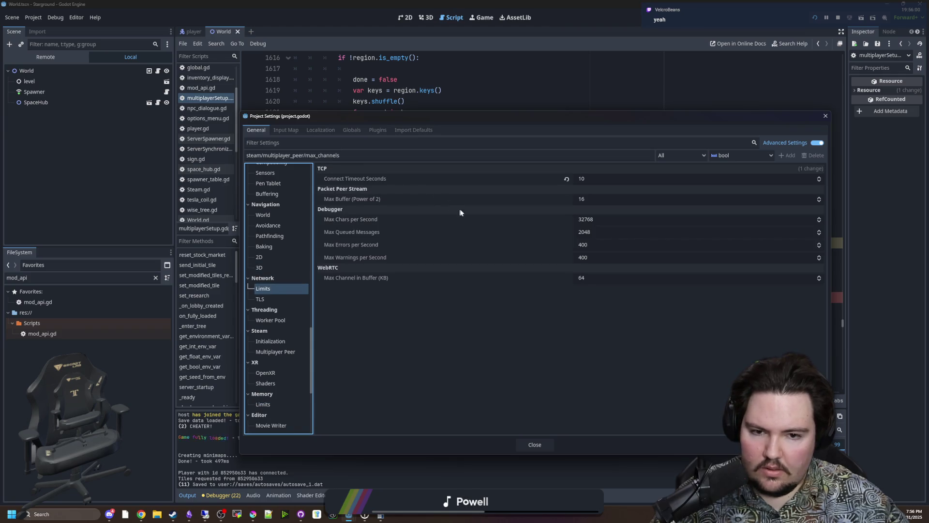
mouse_move(402, 216)
left_click(451, 314)
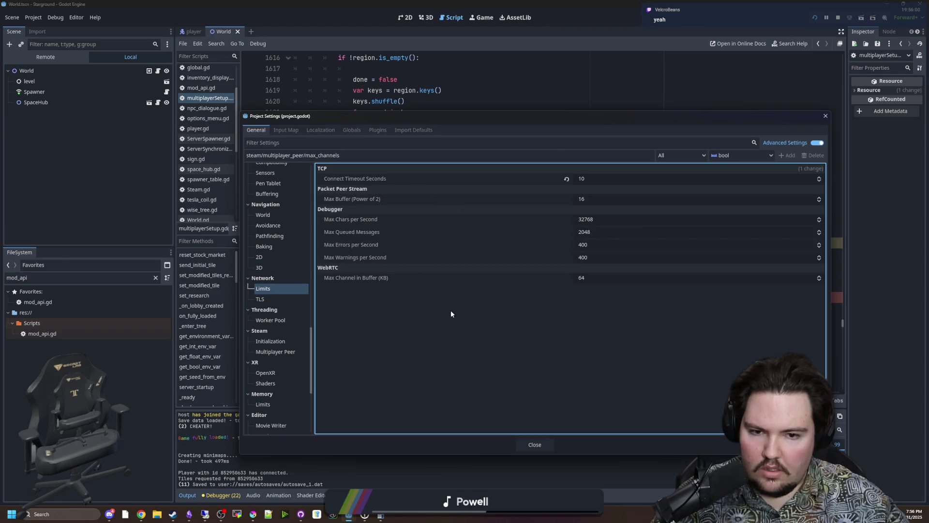
mouse_move(364, 199)
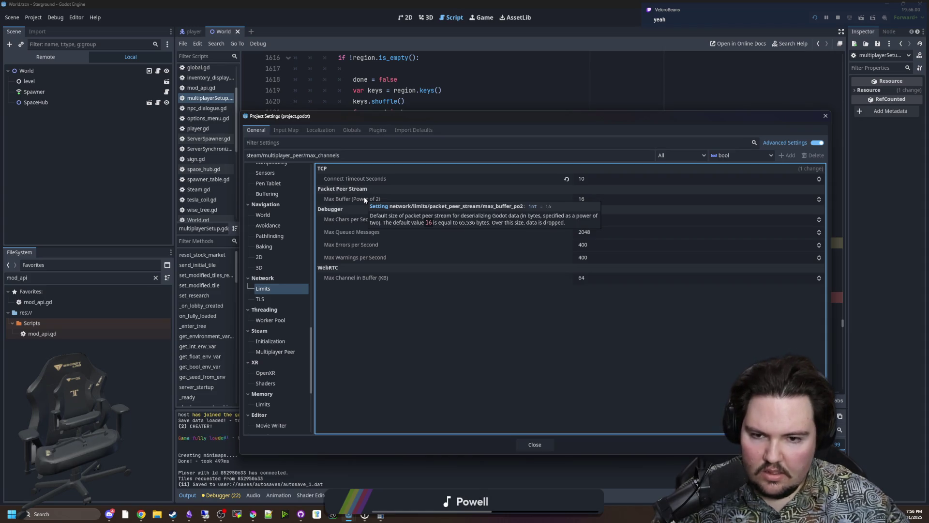
left_click(534, 444)
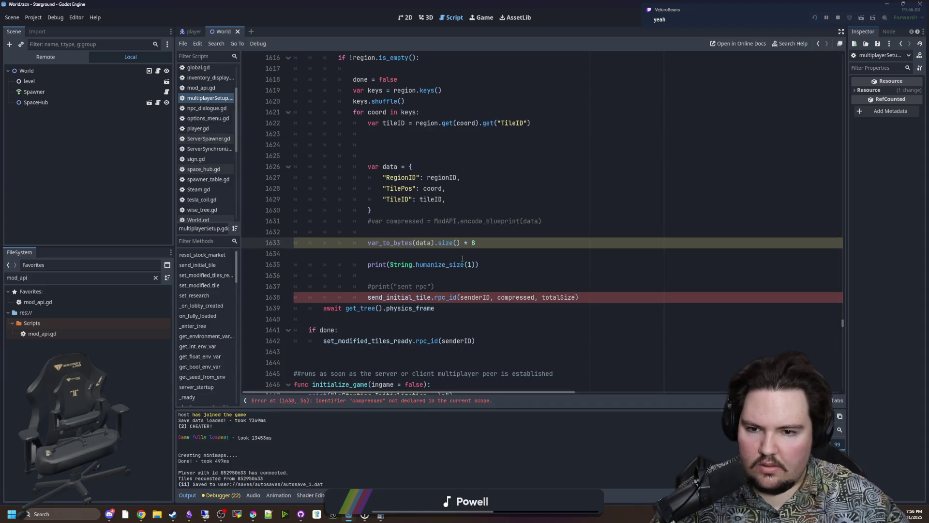
Step: Drop the * 8 multiplier from the size line and delete extra blank lines above var data
left_click_drag(485, 241, 469, 242)
key("BackSpace")
key("BackSpace")
key("BackSpace")
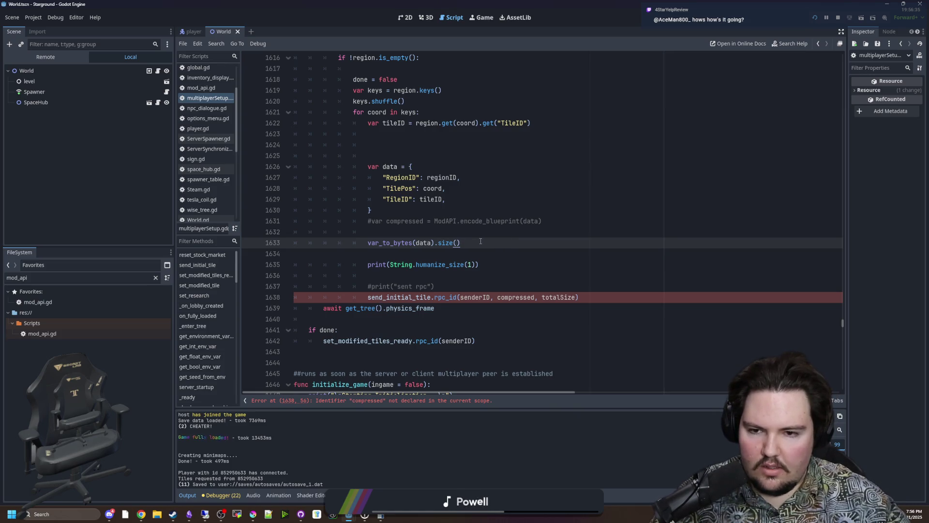
left_click(424, 233)
left_click_drag(373, 156, 372, 146)
key("BackSpace")
key("BackSpace")
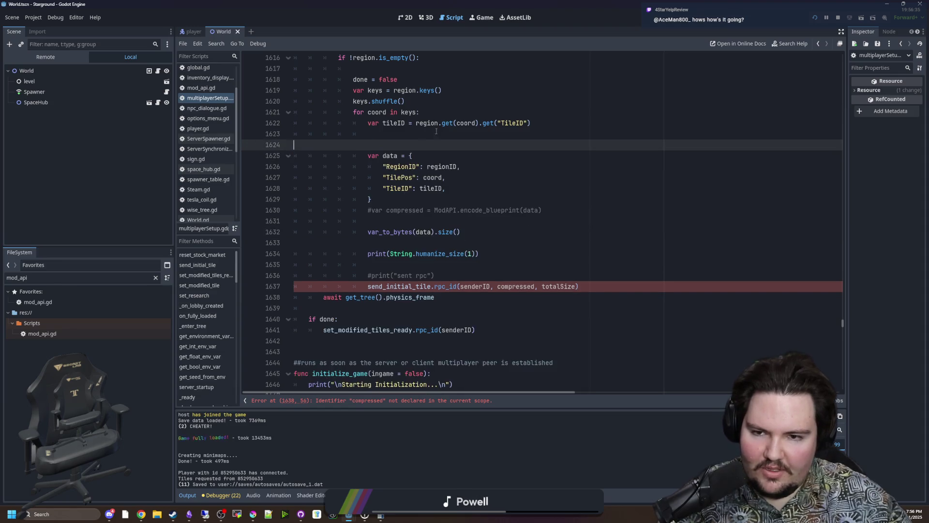
left_click(473, 223)
scroll(467, 286, "up", 1)
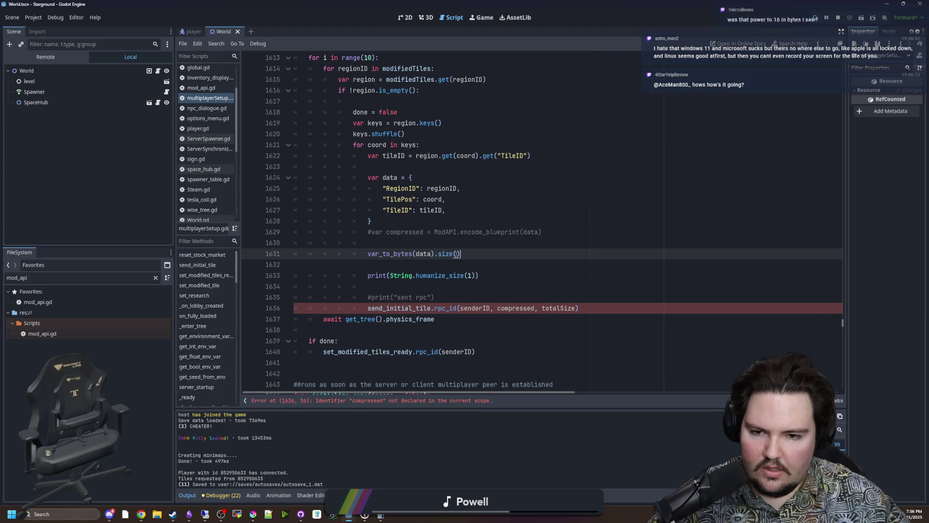
left_click_drag(368, 255, 466, 253)
left_click(466, 253)
left_click(438, 233)
left_click(430, 239)
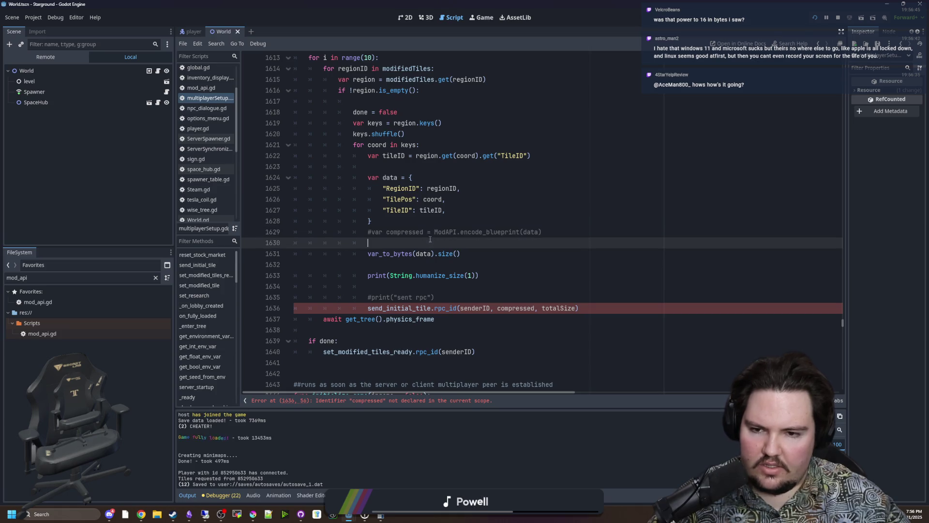
Step: Add a var bytes = var_to_bytes(data) line below the commented compressed line
key("Return")
key("Up")
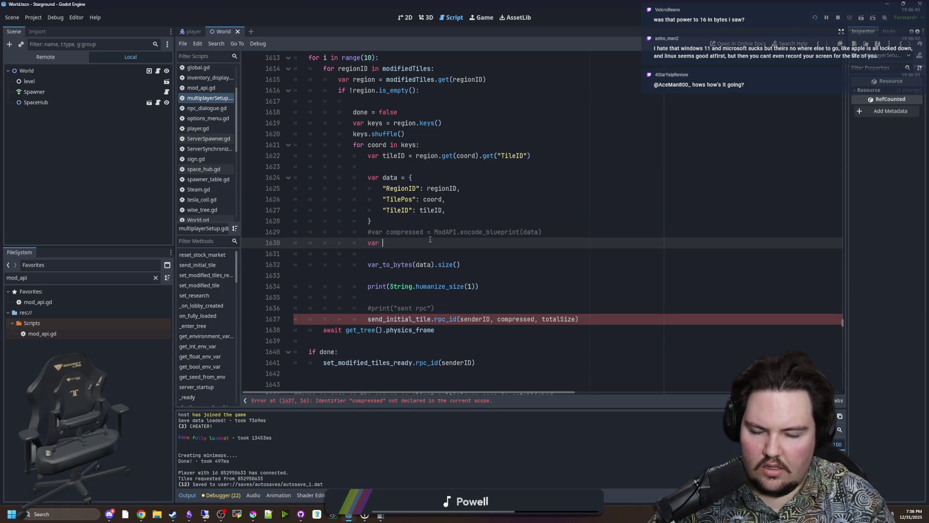
type("data = ")
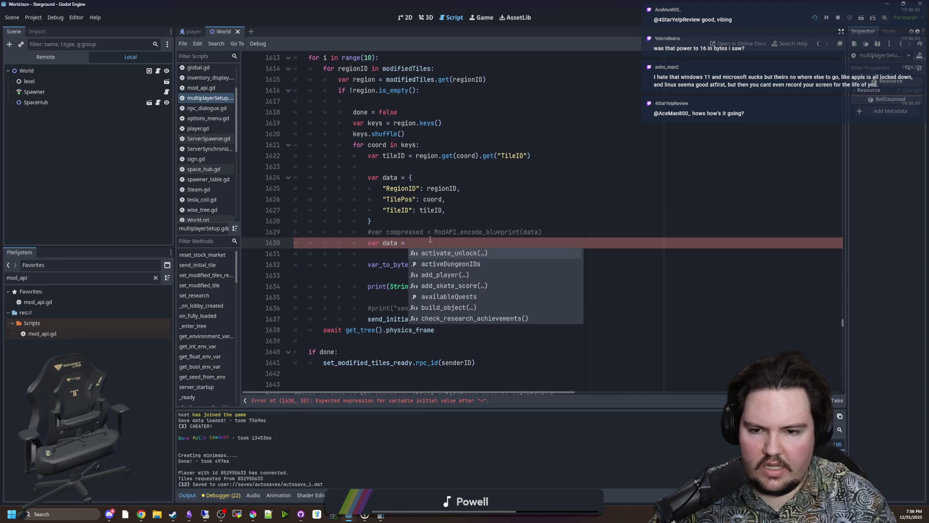
type("var_+t")
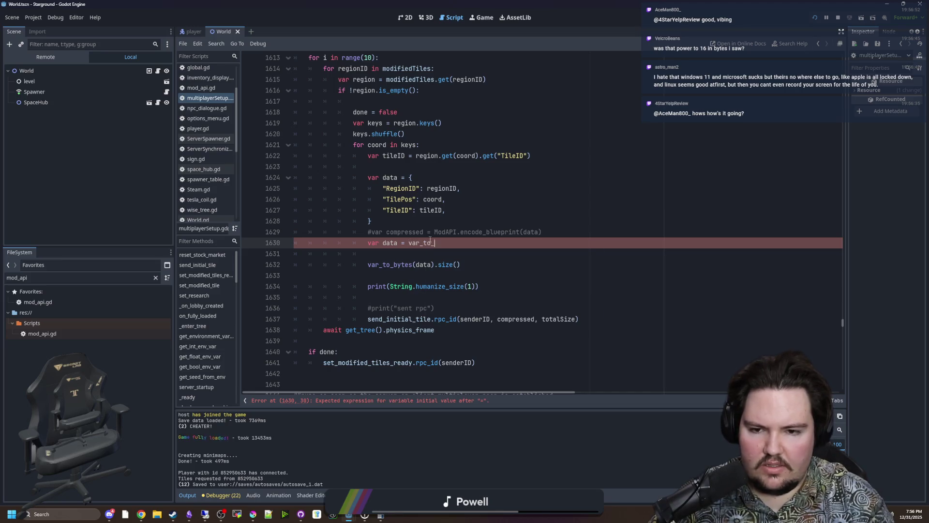
key("Return")
type("data")
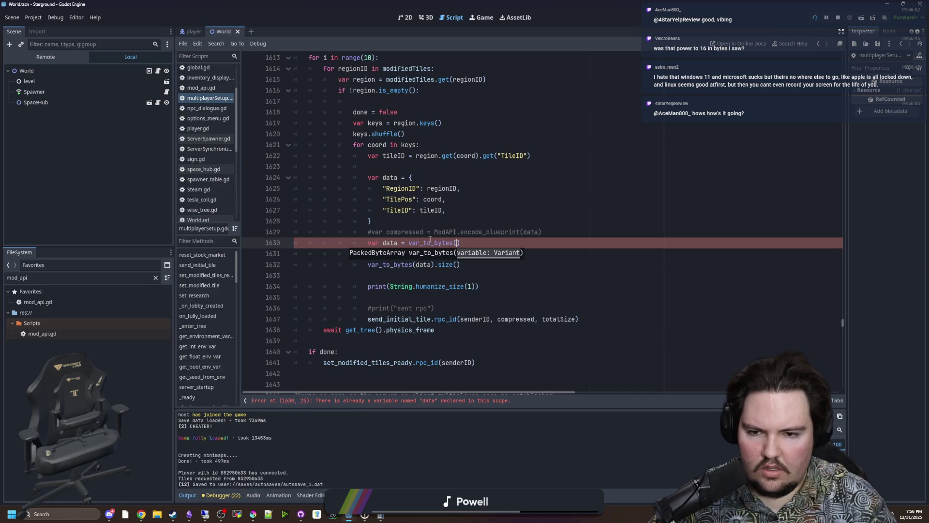
left_click(441, 232)
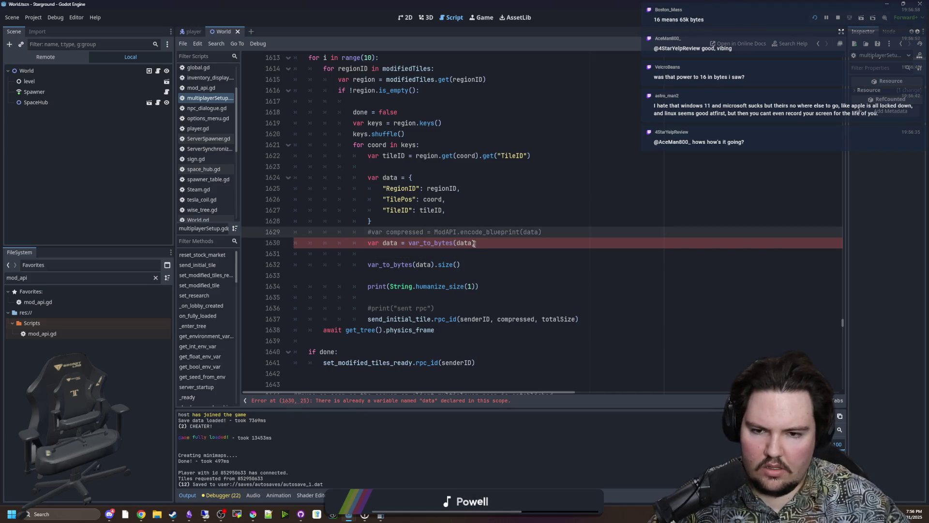
double_click(391, 243)
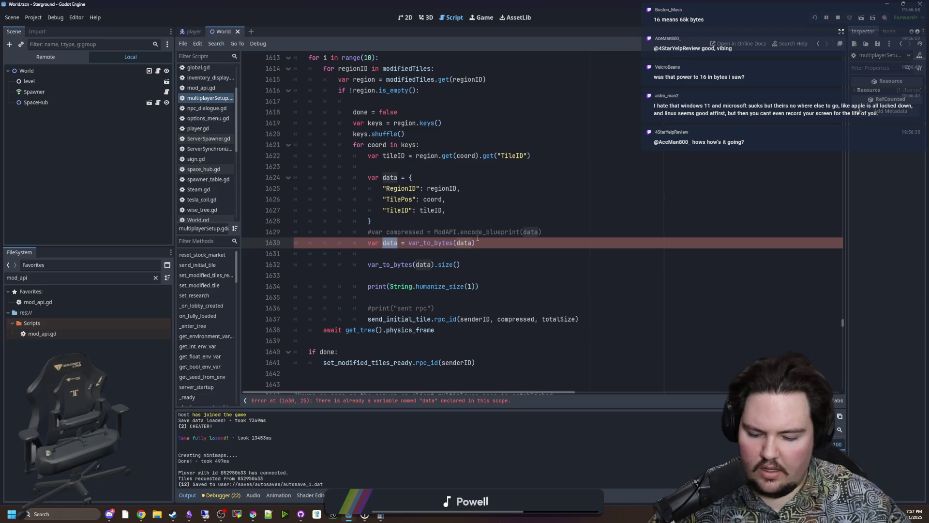
type("bytes")
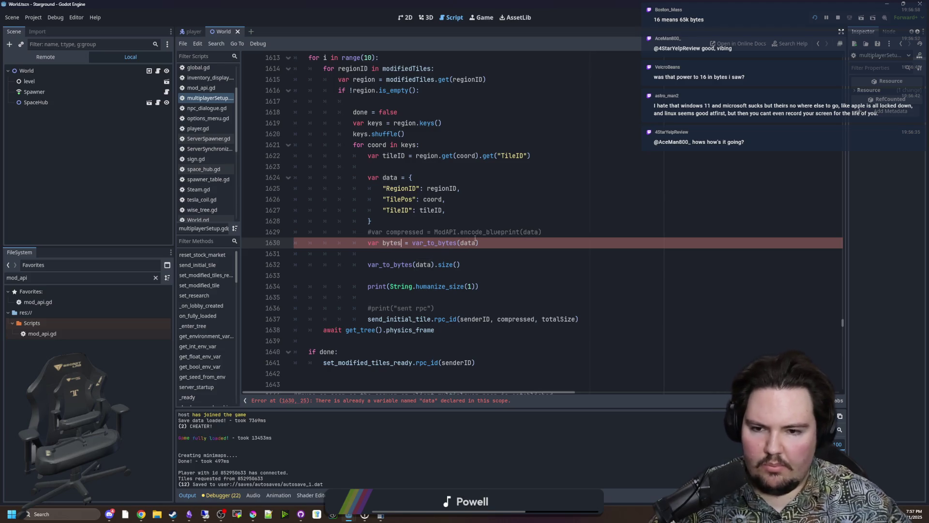
Step: Wrap bytes.size() in a print() call
left_click_drag(435, 264, 366, 264)
type("bytes")
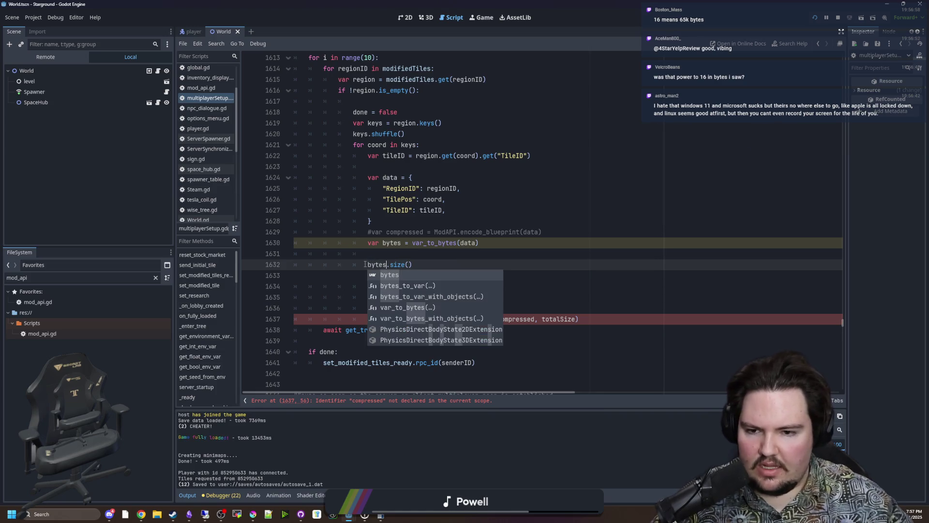
left_click(365, 265)
type("print(")
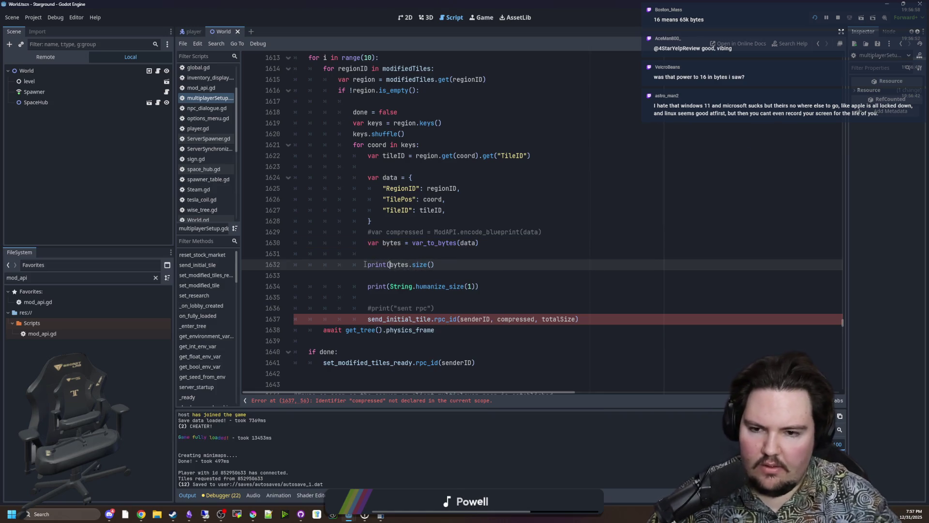
left_click(457, 264)
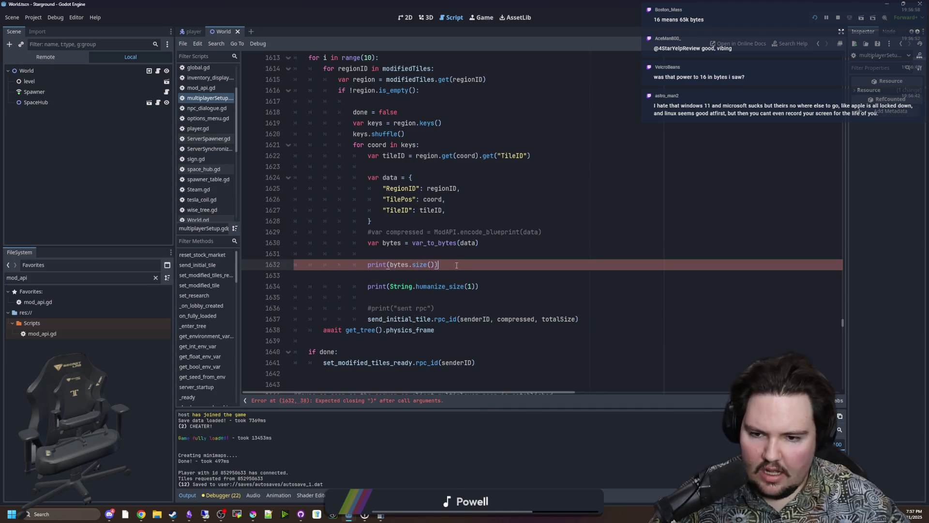
type(")")
key("Down")
Step: Move bytes.size() into String.humanize_size() and delete the leftover empty print line
left_click(470, 286)
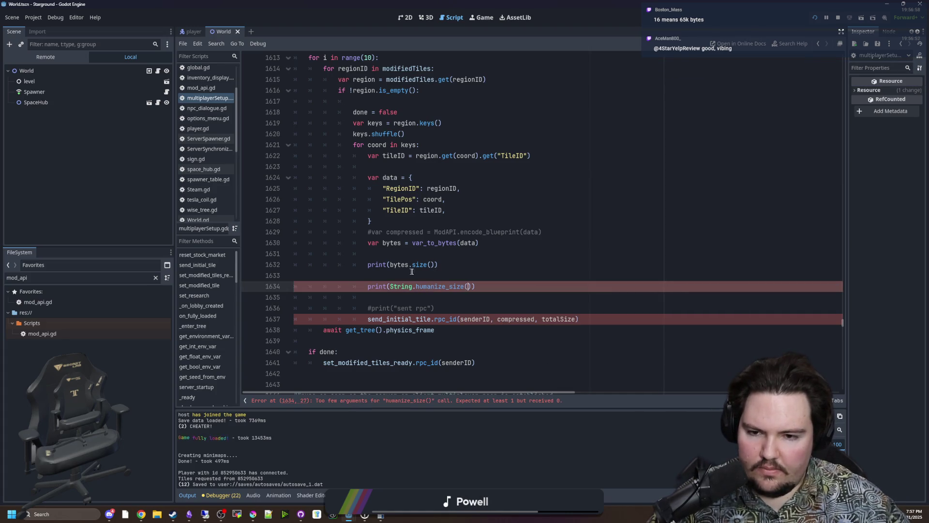
left_click_drag(437, 265, 294, 265)
key("ctrl+x")
left_click(469, 287)
key("ctrl+v")
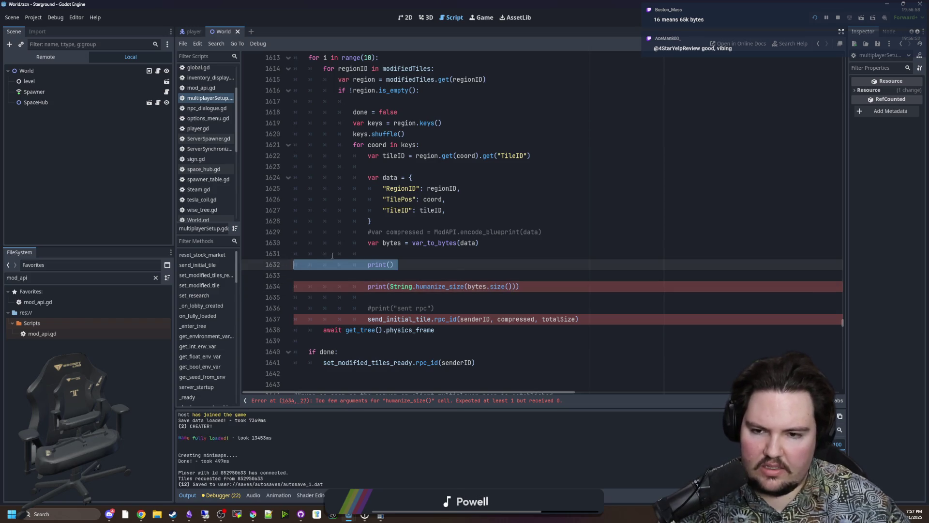
key("BackSpace")
key("BackSpace")
key("Delete")
left_click(442, 266)
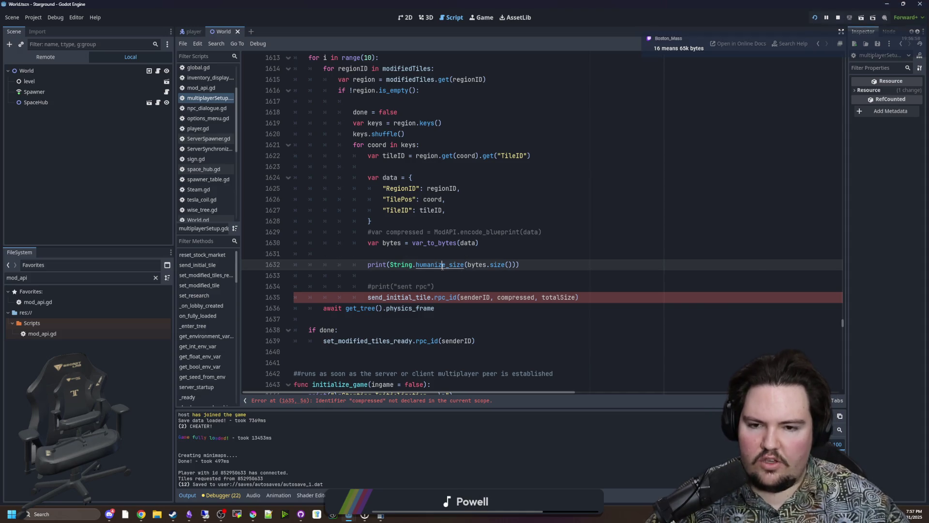
left_click(443, 265, "ctrl")
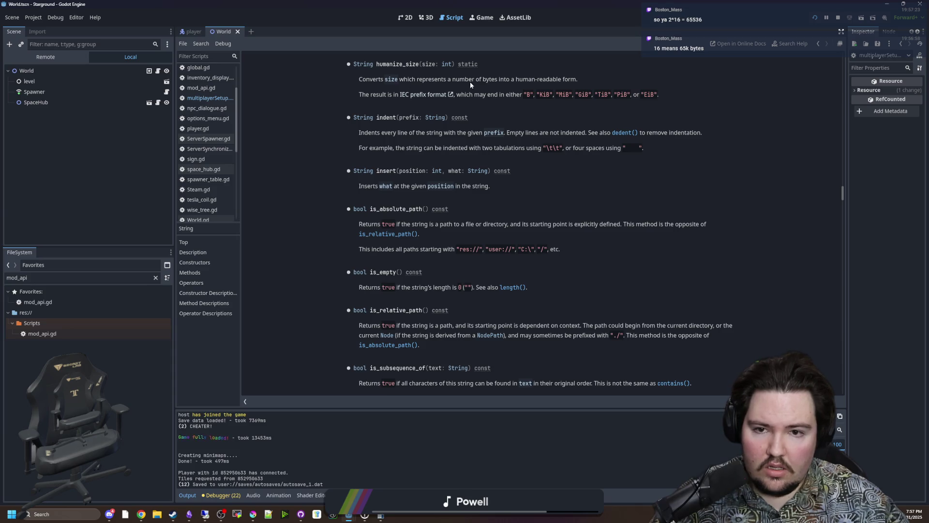
key("alt+Left")
Step: Replace compressed with bytes in the send_initial_tile rpc_id call
left_click(447, 279)
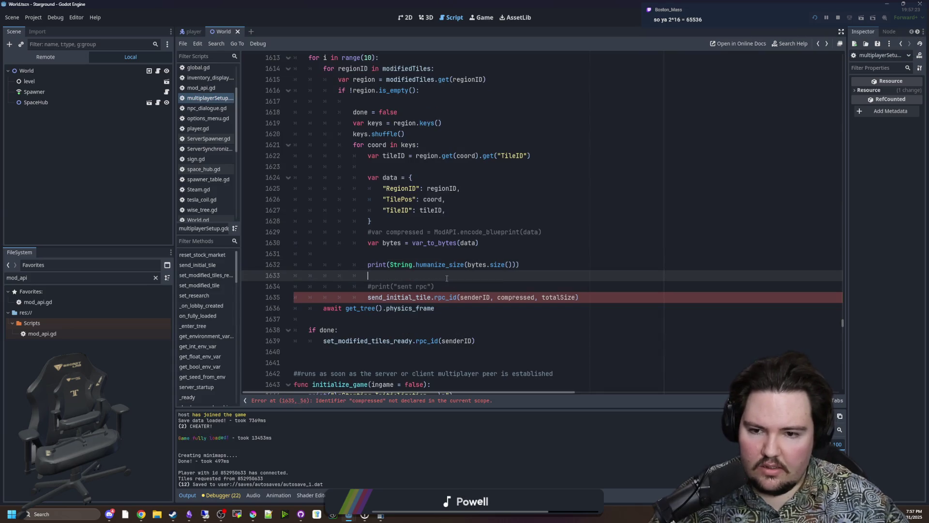
key("Down")
key("Down")
key("Down")
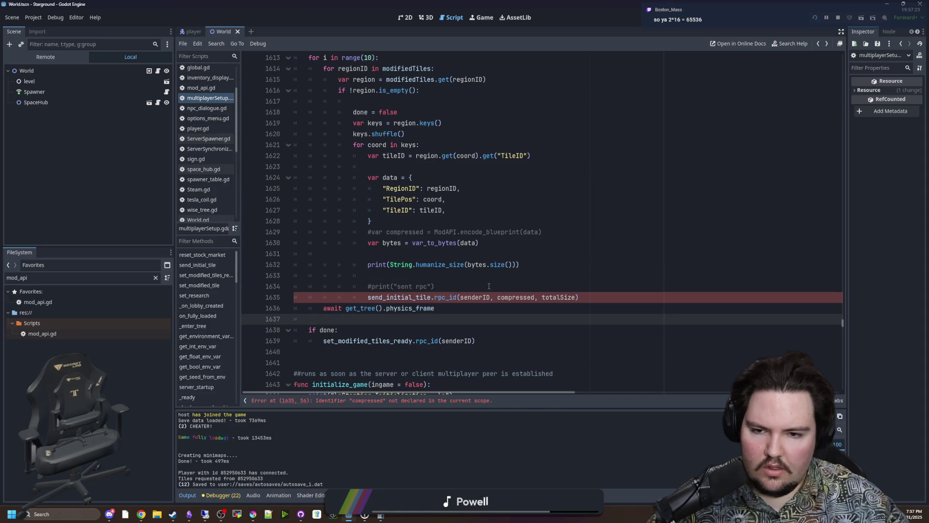
key("Up")
key("Up")
key("Up")
key("ctrl+c")
double_click(516, 297)
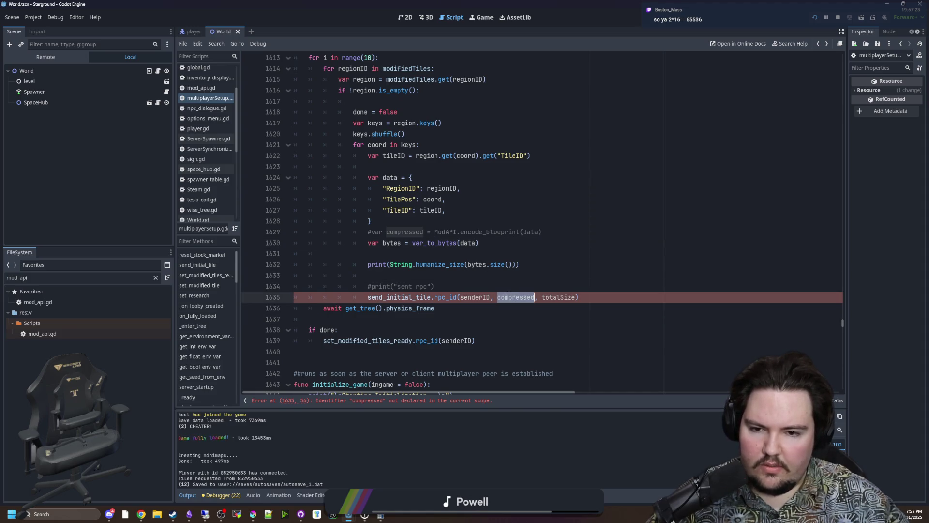
key("ctrl+v")
left_click(476, 277)
left_click(398, 298)
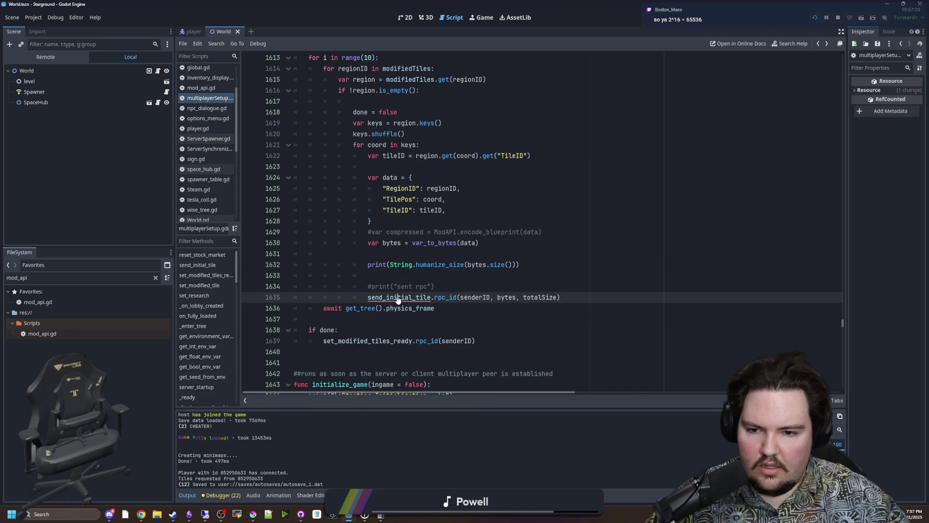
left_click(398, 298, "ctrl")
Step: Add var data = bytes_to_var(callData) as the first line of send_initial_tile
left_click(457, 218)
key("Return")
type("bytes_")
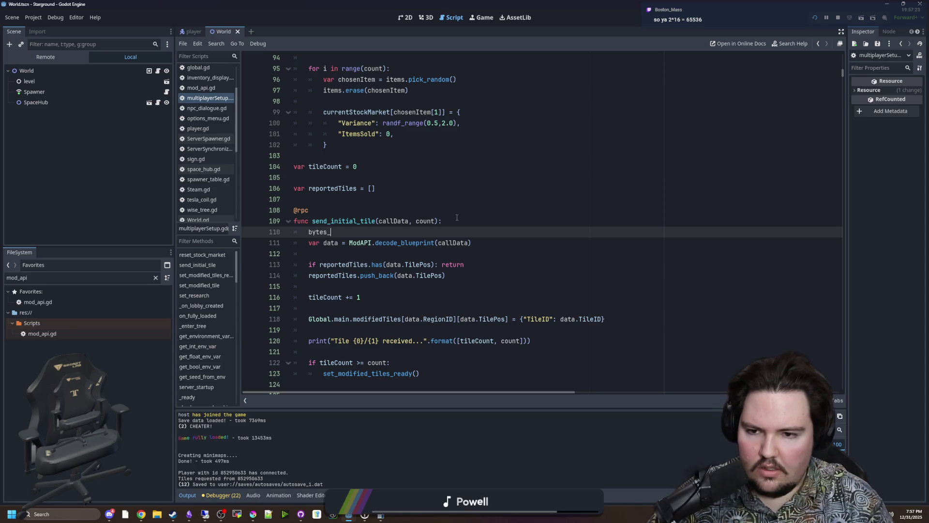
type("to_")
key("Return")
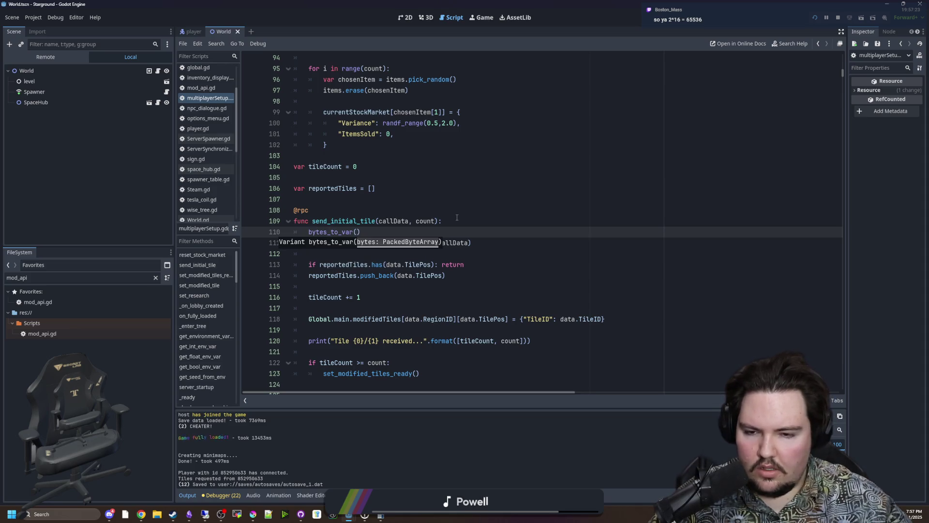
double_click(462, 243)
key("ctrl+x")
left_click(357, 232)
key("ctrl+v")
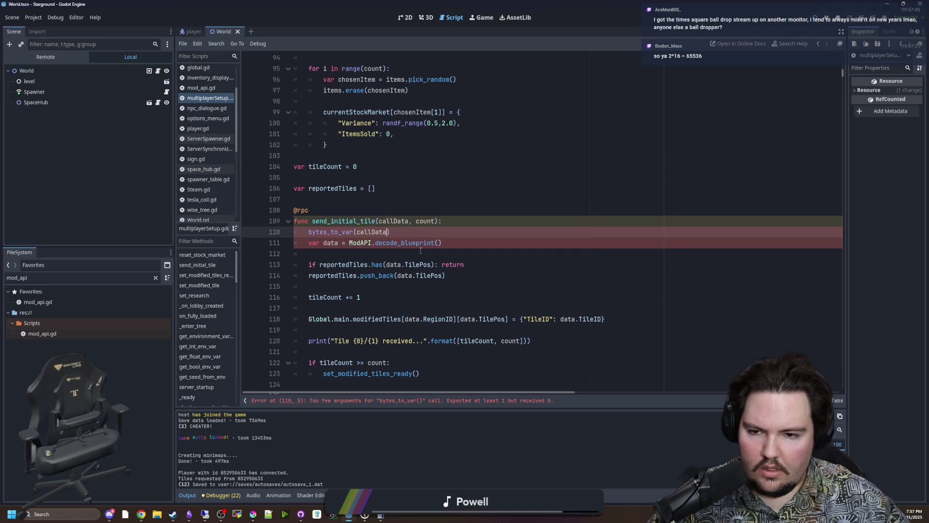
left_click(308, 231)
type("var data =")
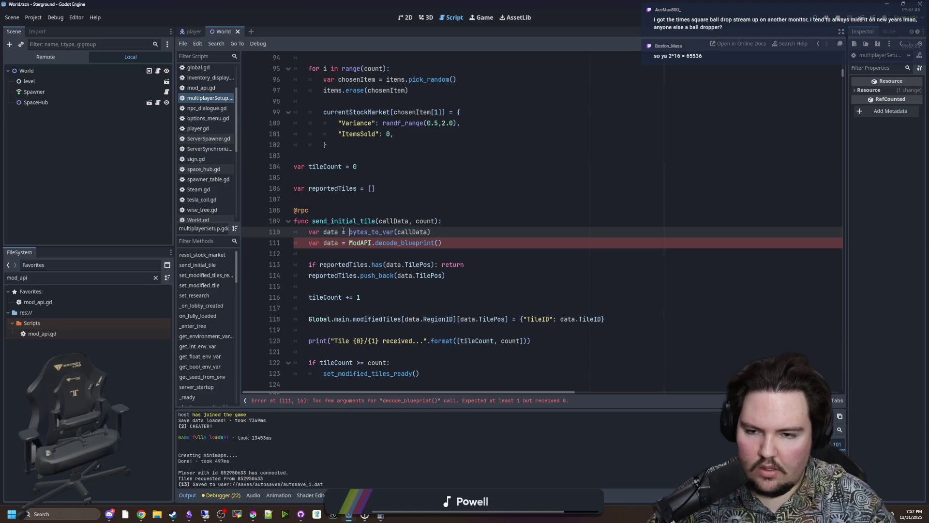
Step: Delete the old decode_blueprint line and save the script
left_click_drag(443, 242, 285, 242)
key("BackSpace")
key("BackSpace")
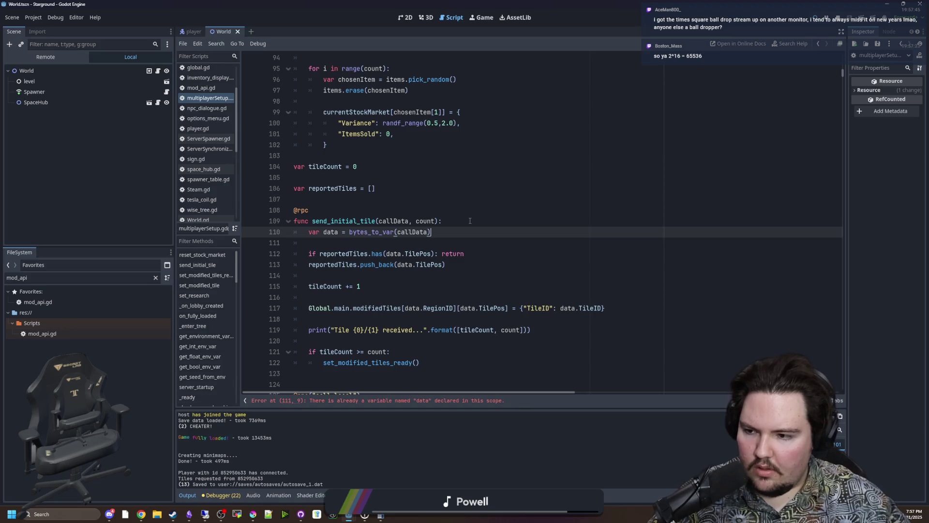
left_click(420, 190)
key("ctrl+s")
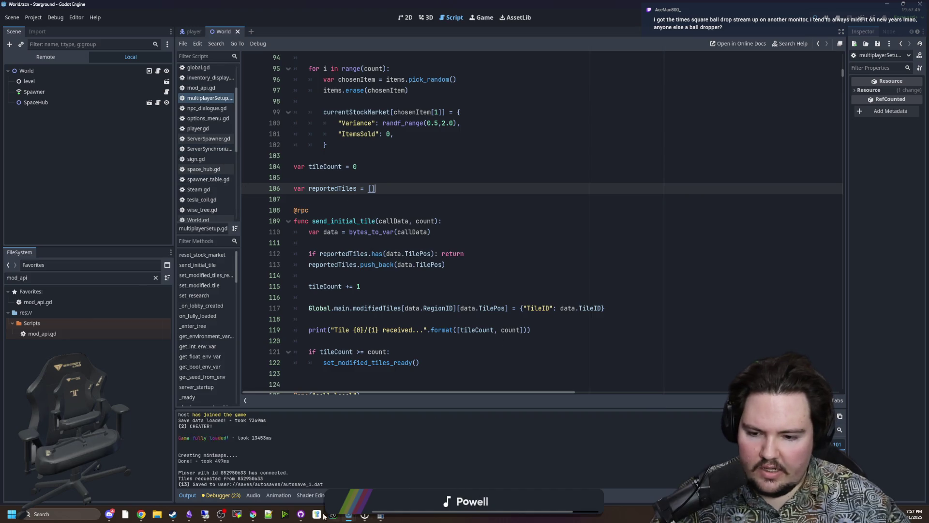
left_click(301, 514)
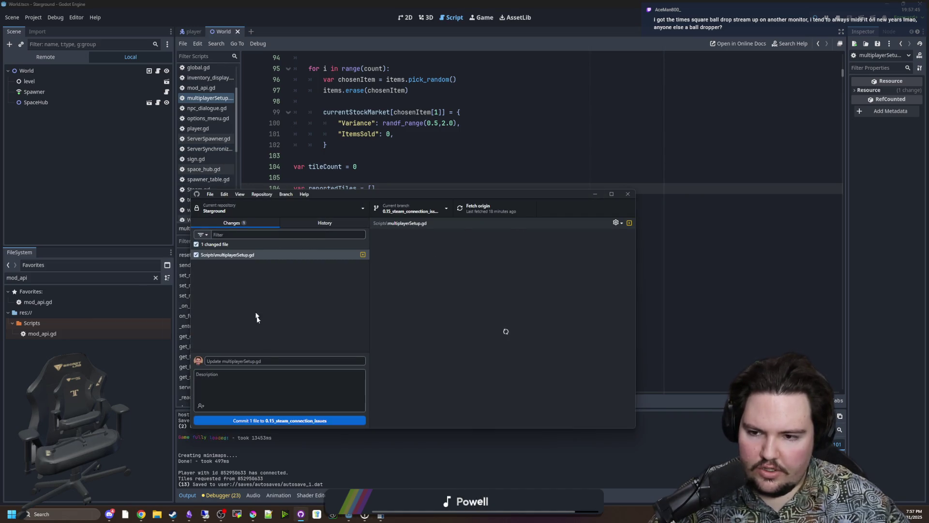
Step: Commit 'Change tile rpcs to bytes' to 0.15_steam_connection_issues and push it to origin
left_click(282, 360)
type("Change")
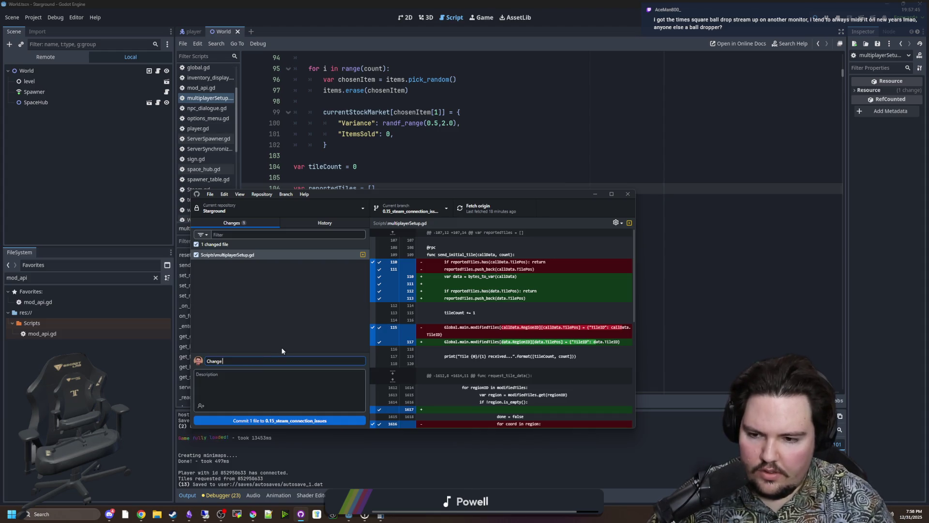
type(" tile ")
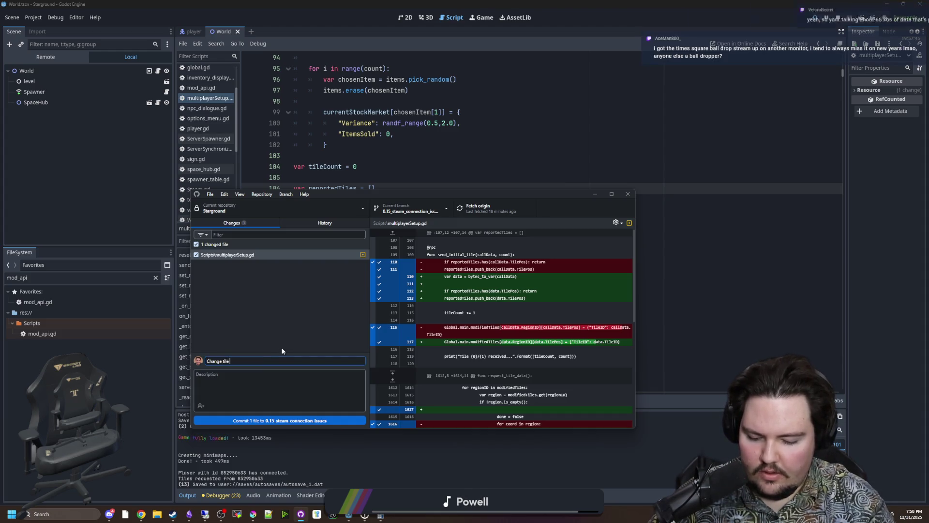
type("rpcs to bytes")
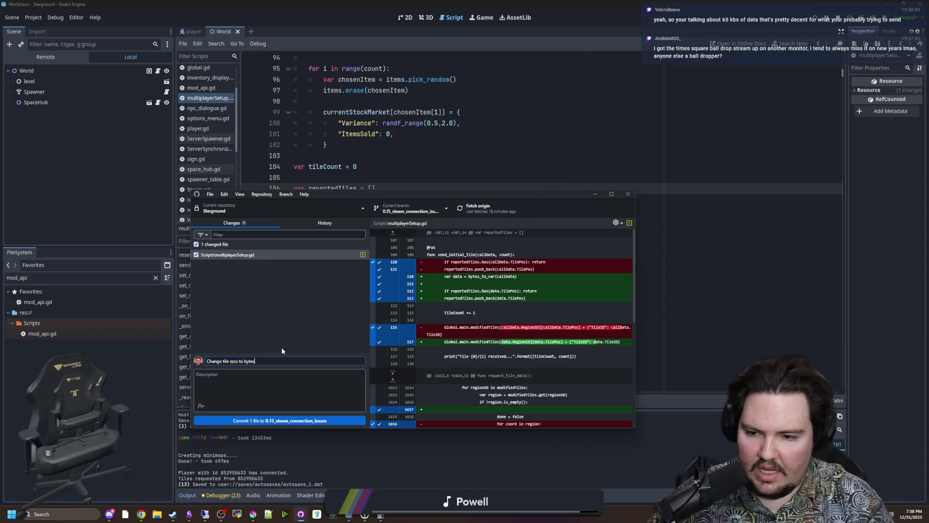
left_click(284, 295)
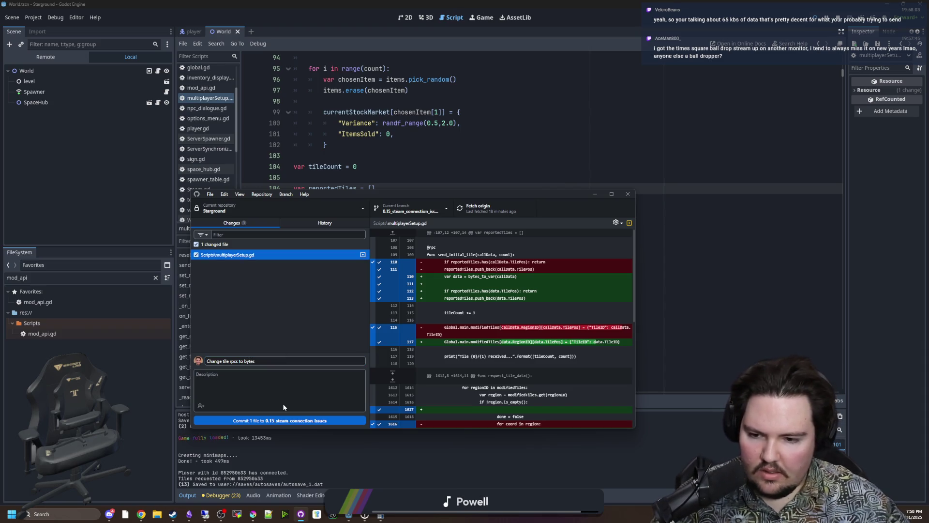
left_click(334, 421)
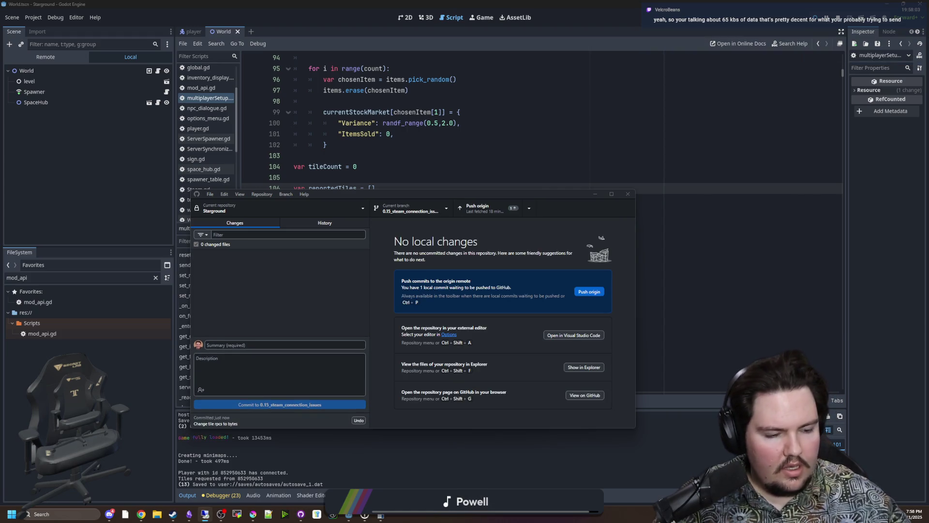
left_click(507, 209)
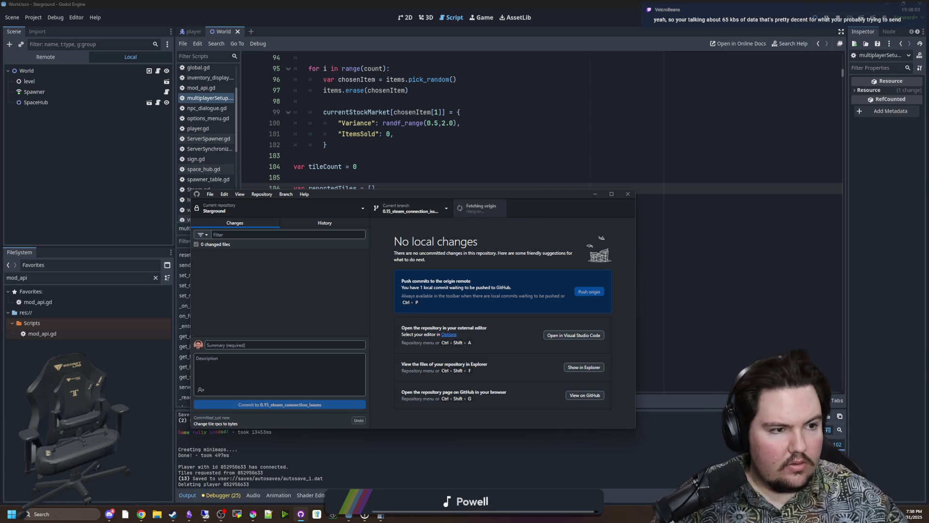
key("alt+Tab")
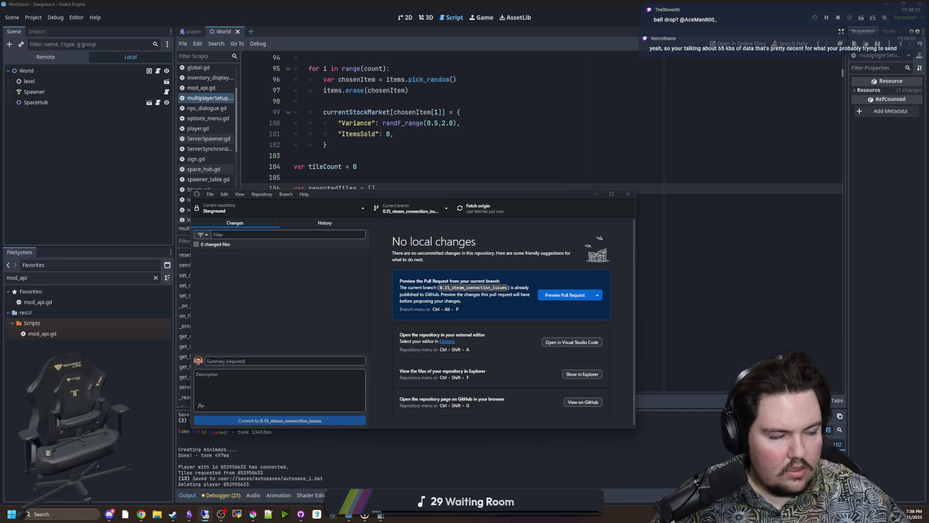
left_click(595, 194)
Step: Save the script, stop the running game, and relaunch the project
left_click(317, 199)
key("ctrl+s")
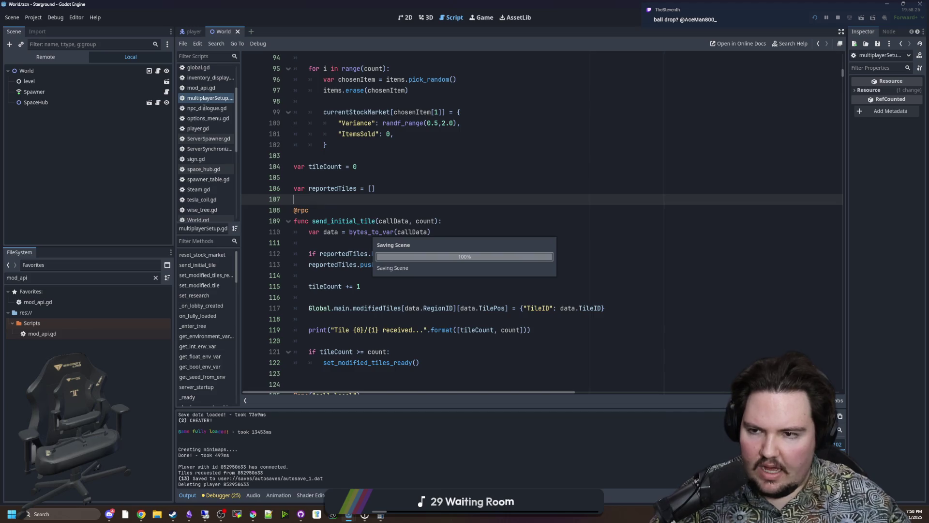
scroll(549, 219, "down", 5)
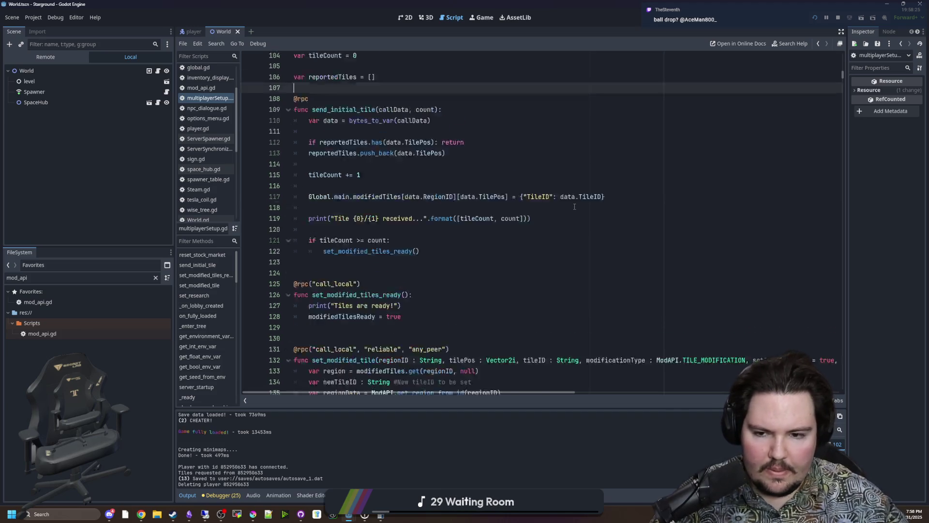
left_click(836, 19)
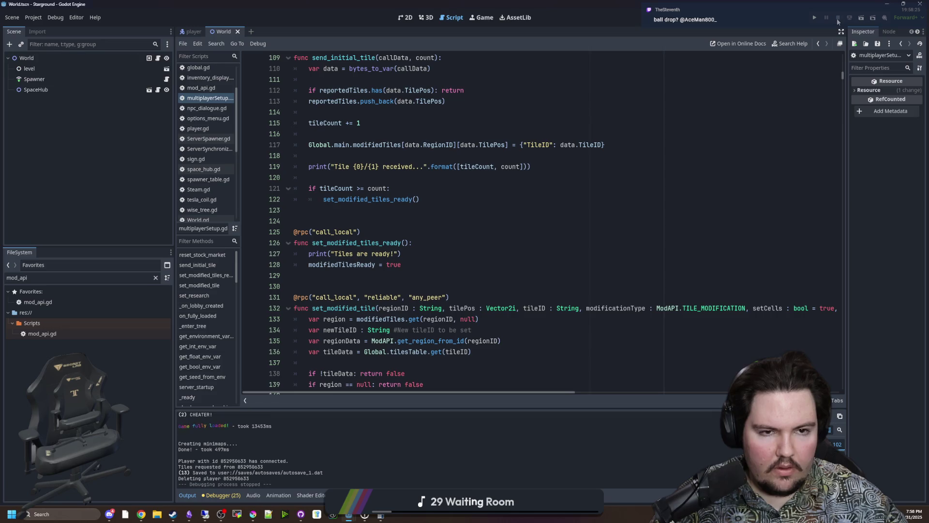
left_click(811, 18)
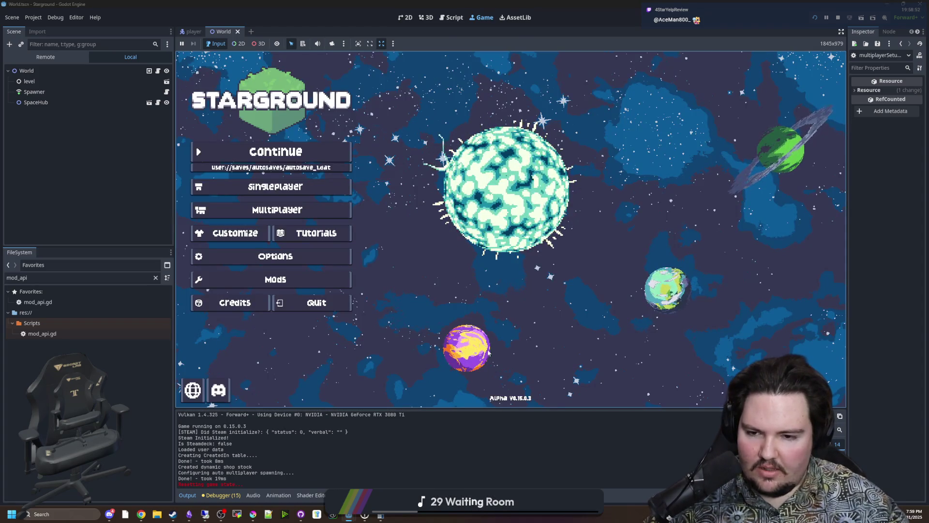
Step: Enlarge the Output log, briefly search Windows for 'filter Forge 11', then open Starground's Multiplayer panel
mouse_move(500, 408)
left_mouse_down()
mouse_move(501, 398)
mouse_move(500, 407)
left_mouse_up()
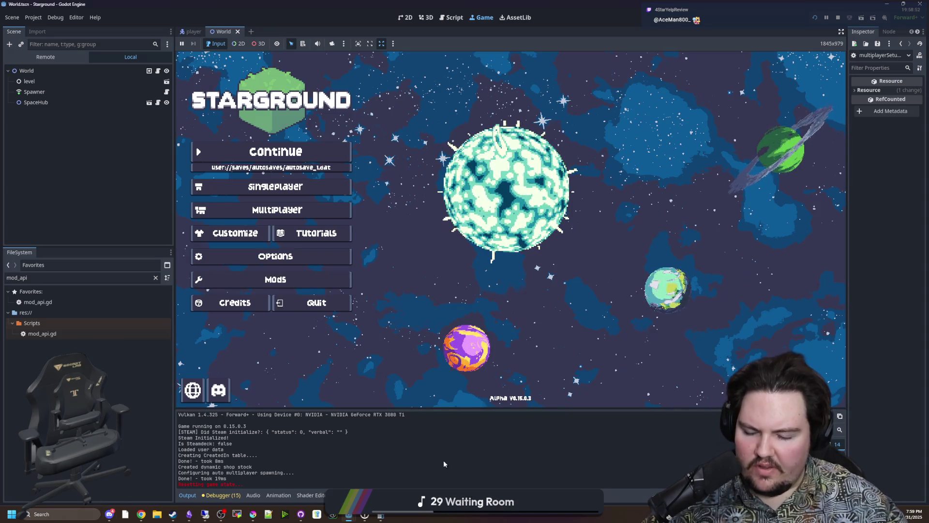
left_click(54, 511)
type("filter Forge 11")
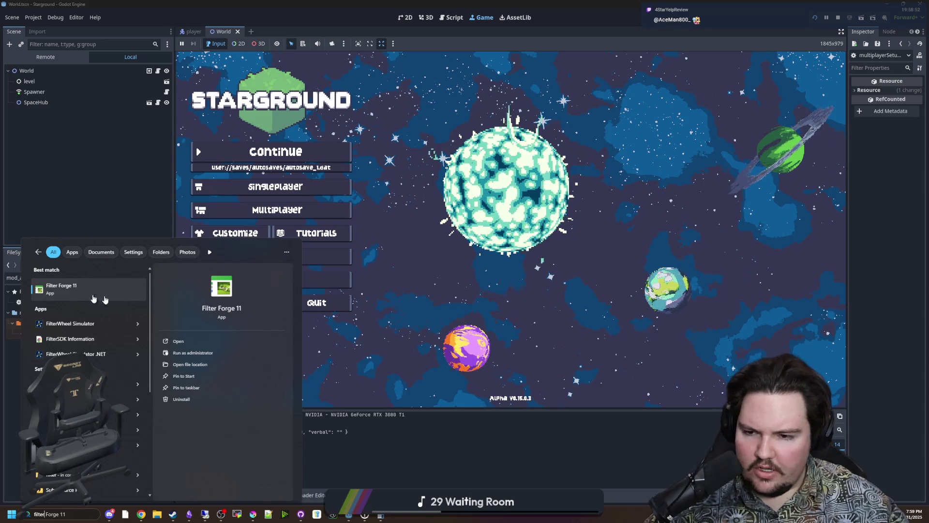
left_click(581, 445)
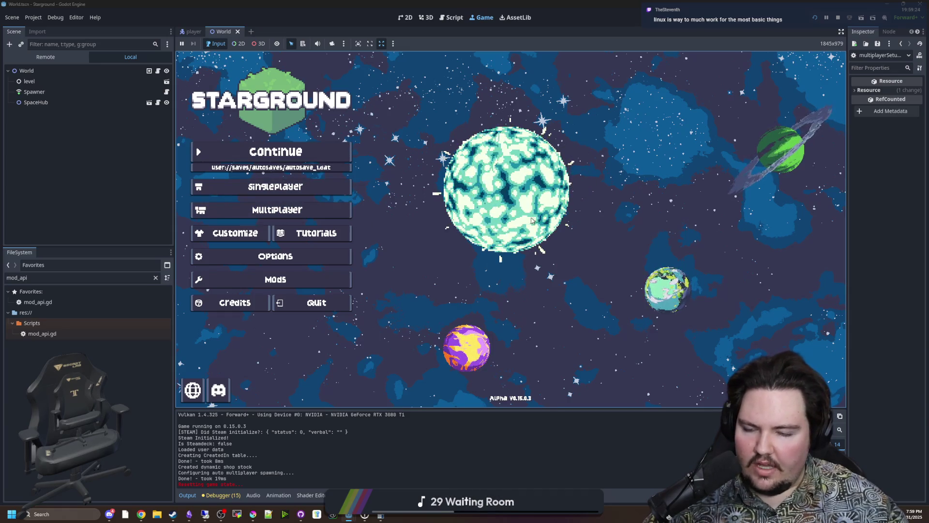
left_click(295, 209)
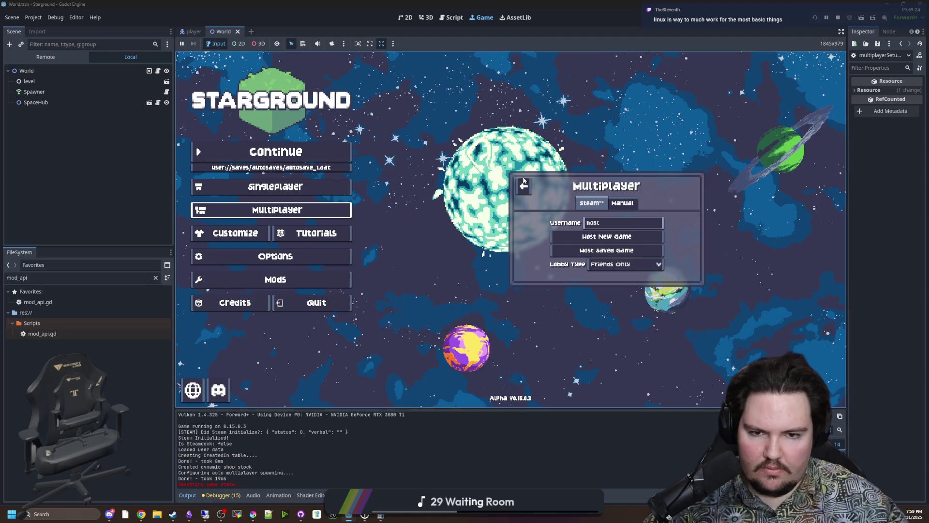
Step: Close the Multiplayer panel and continue the Day 205 autosave
left_click(524, 186)
left_click(291, 146)
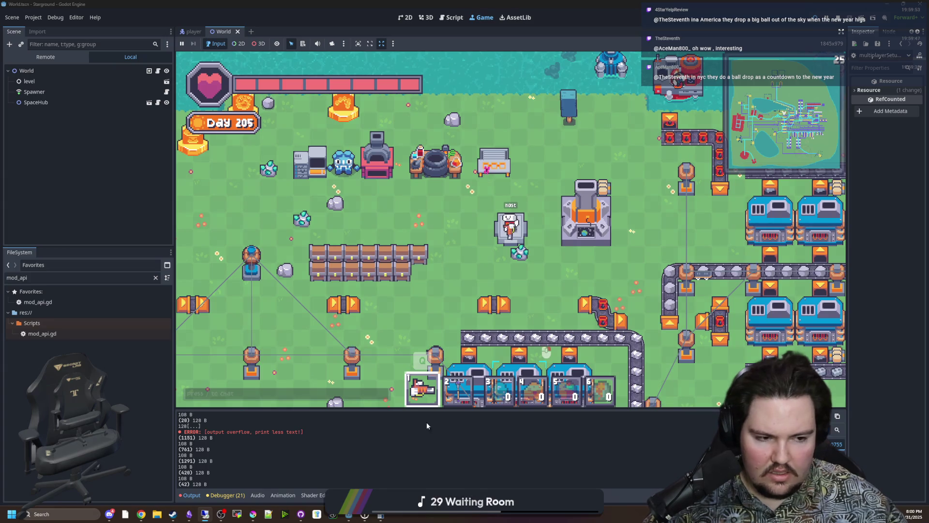
Step: Clear the mod_api filter in the FileSystem panel after looking through the Output log
scroll(280, 453, "up", 10)
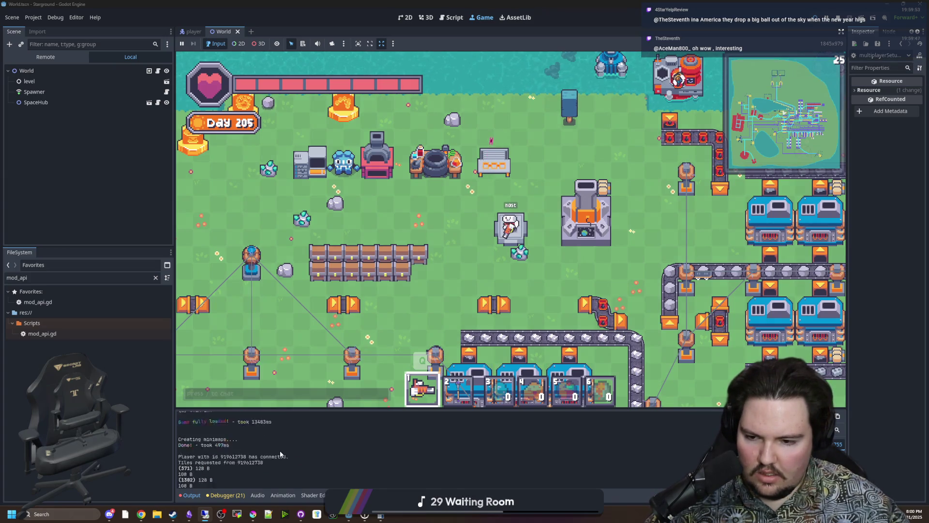
scroll(279, 454, "down", 10)
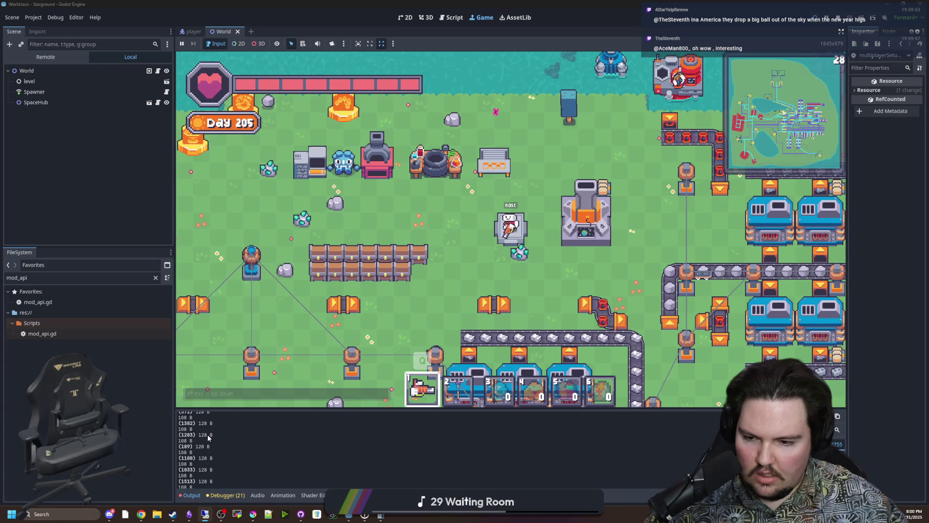
scroll(220, 460, "down", 5)
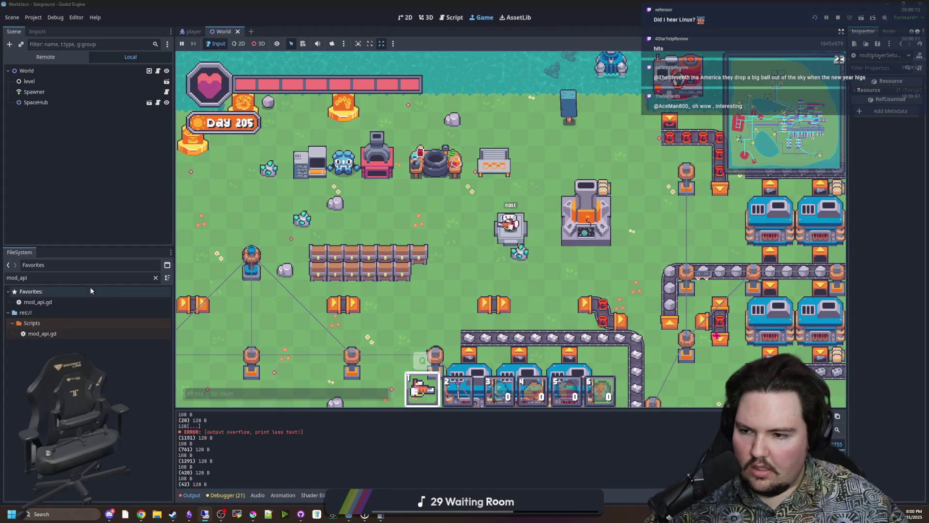
left_click(154, 277)
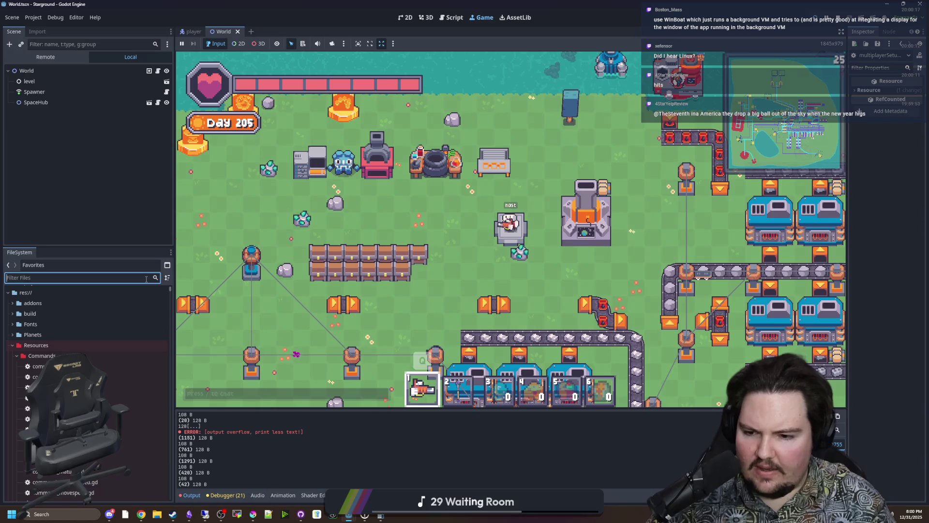
Step: Filter files by 'mult' and open multiplayerSetup.gd at set_modified_tile's tile-removal branch
type("mult")
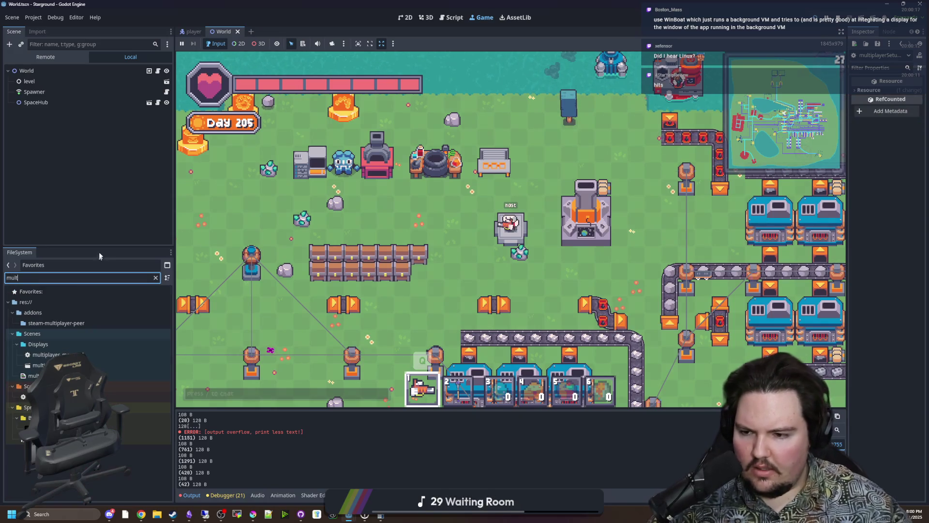
double_click(53, 396)
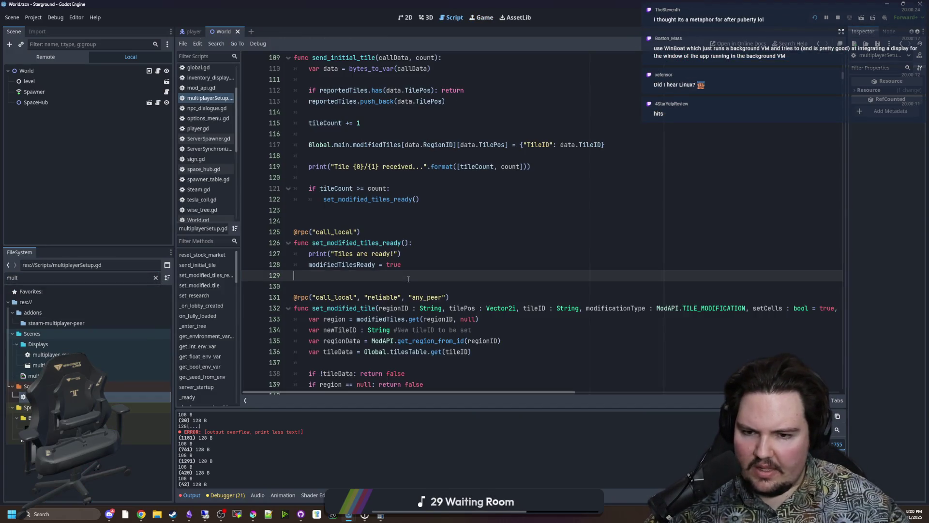
scroll(410, 283, "down", 5)
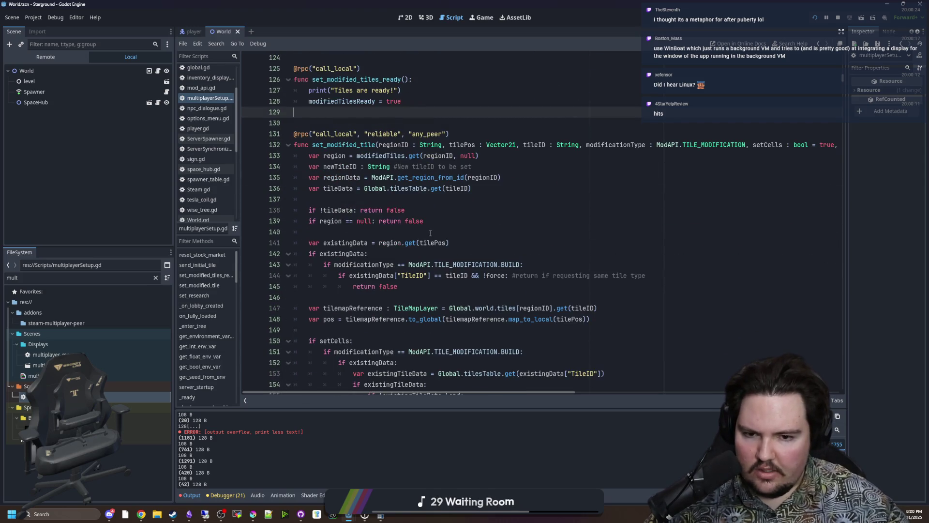
scroll(430, 233, "up", 8)
scroll(426, 237, "down", 6)
scroll(424, 239, "down", 14)
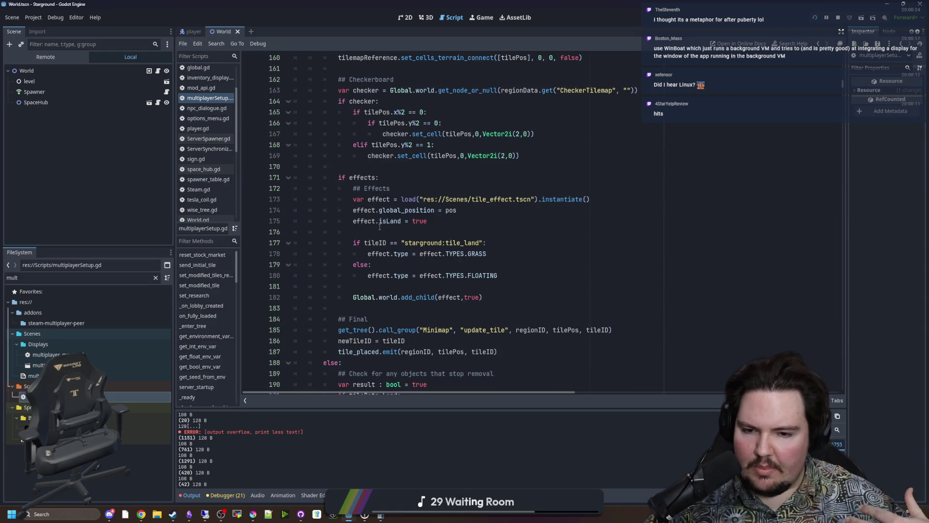
scroll(380, 227, "down", 5)
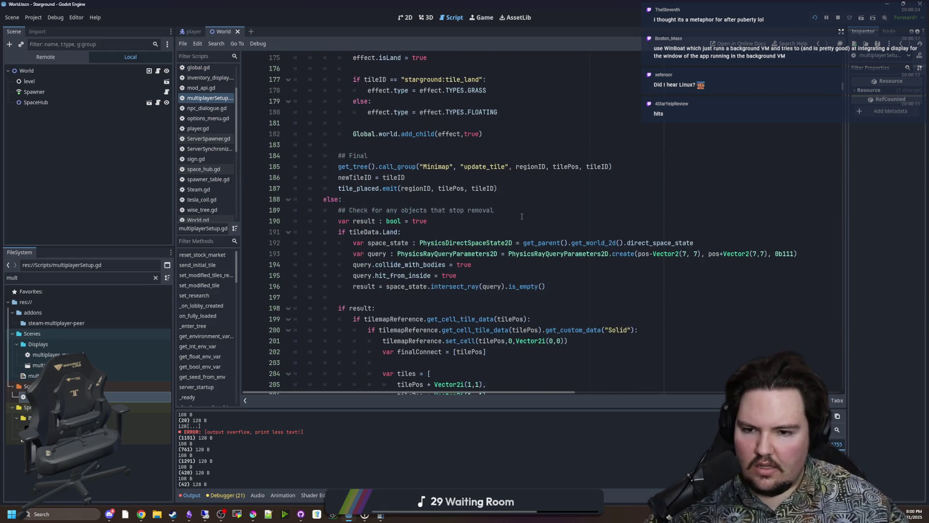
left_click(383, 307)
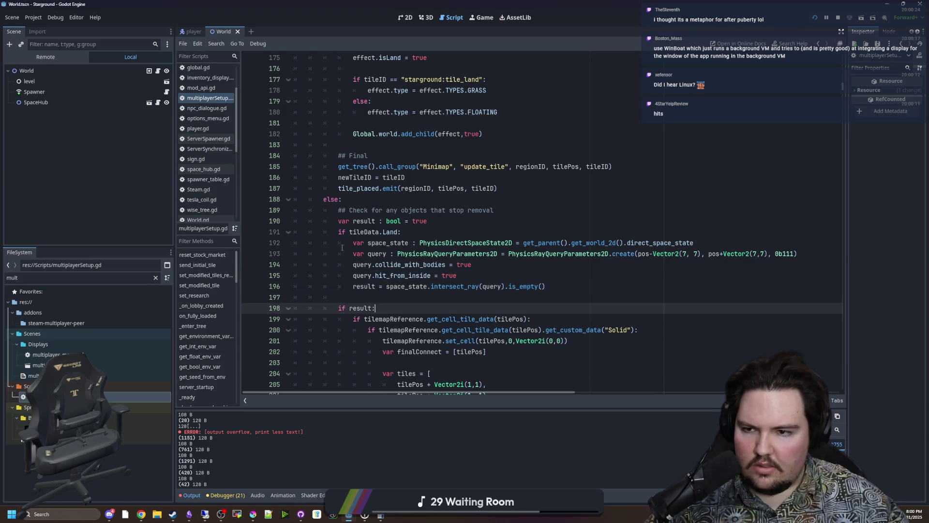
Step: Search the script for request_tile_data and jump to that function
scroll(384, 308, "down", 10)
left_click_drag(843, 92, 841, 389)
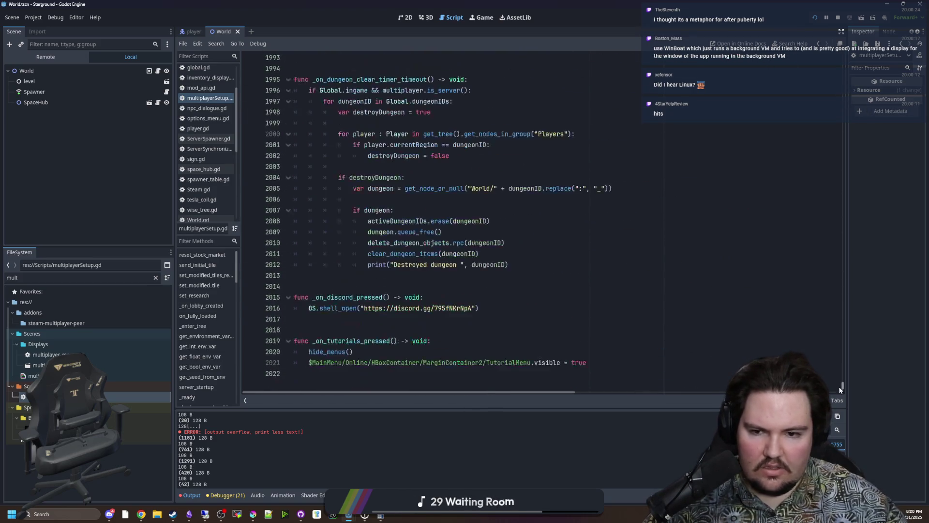
scroll(382, 258, "up", 4)
left_click(382, 259)
key("ctrl+f")
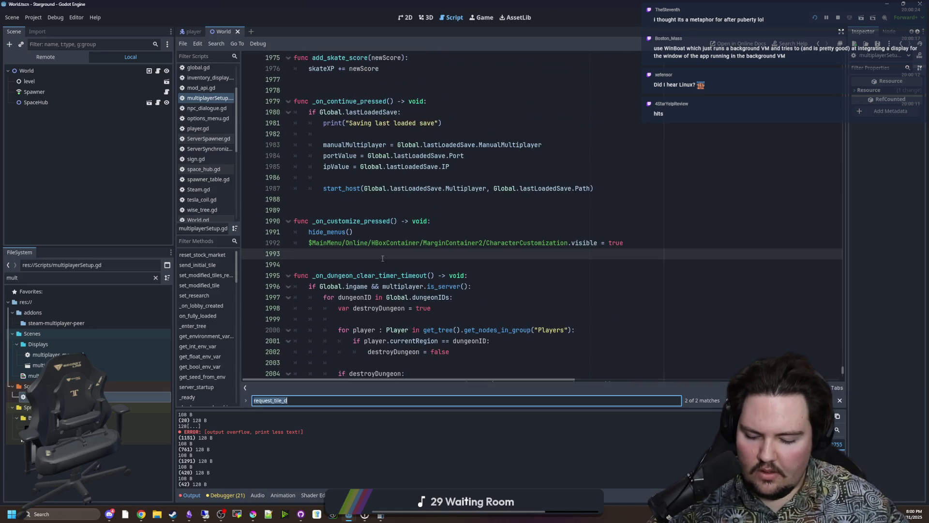
type("request_tile_data")
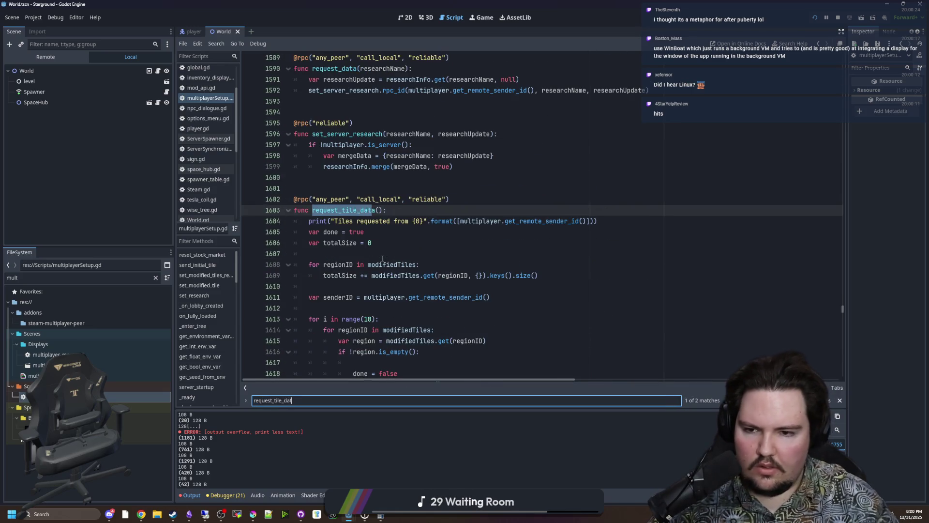
left_click(383, 252)
Step: Scroll to the per-tile send_initial_tile loop and place the caret after the var_to_bytes line
scroll(383, 246, "down", 5)
left_click(417, 150)
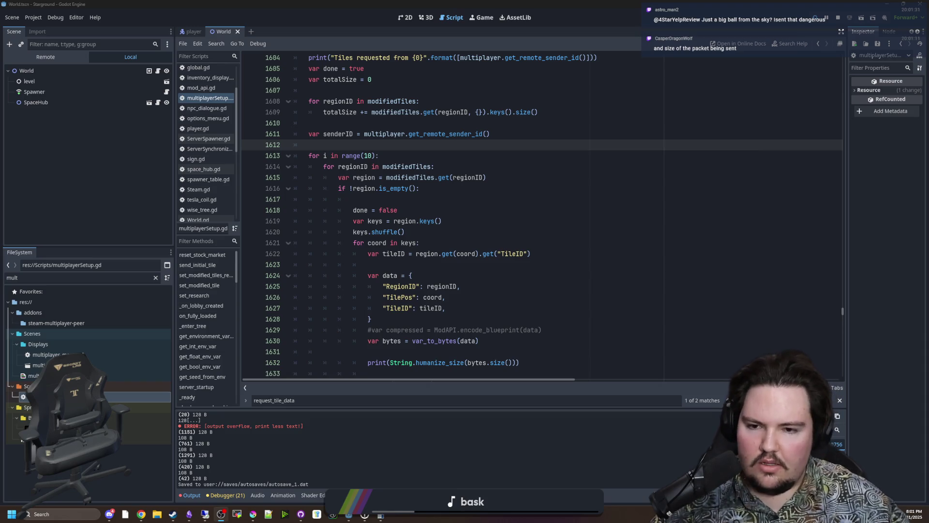
left_click(432, 267)
scroll(429, 300, "down", 4)
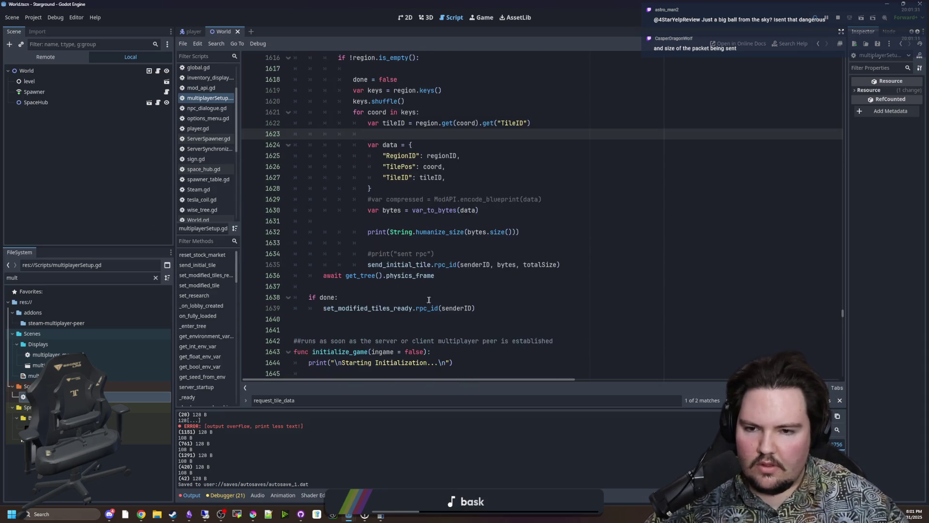
scroll(437, 247, "up", 2)
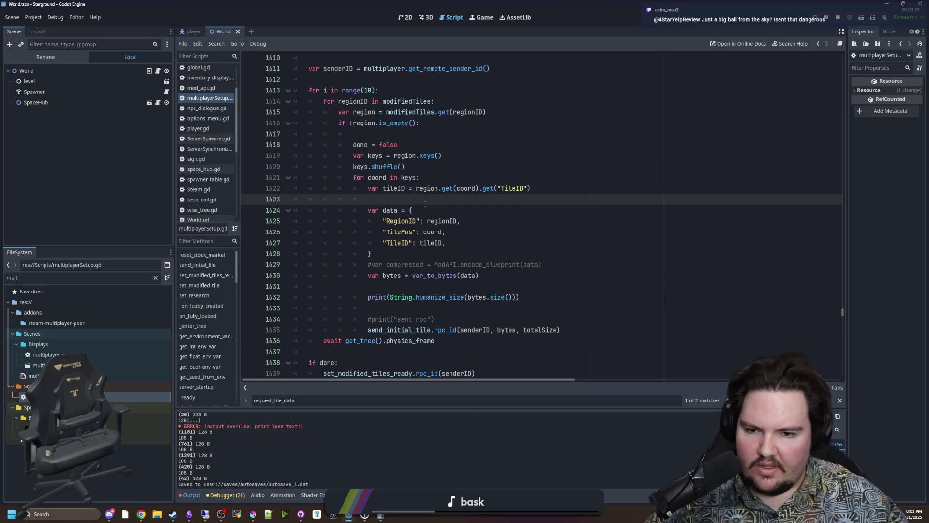
scroll(425, 204, "down", 2)
left_click(550, 190)
left_click(494, 211)
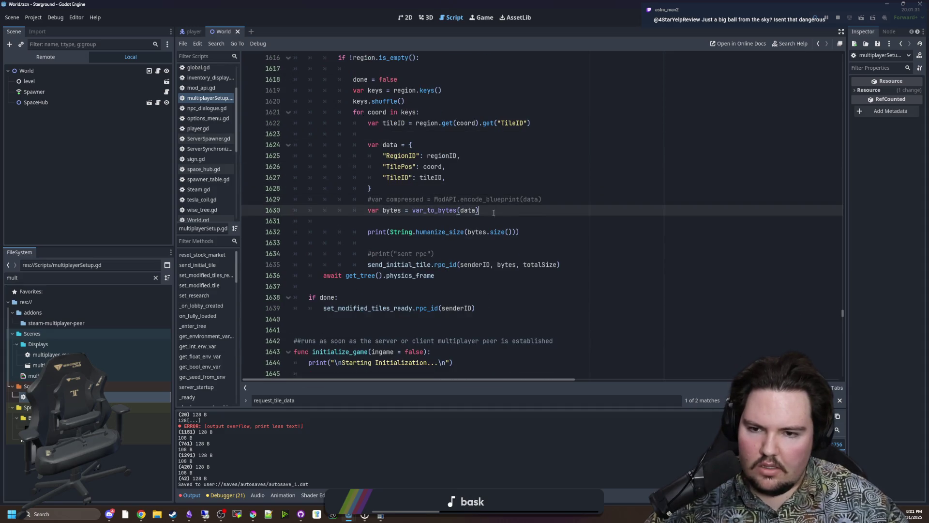
left_click(411, 218)
Step: Add two blank lines after the var_to_bytes line, then switch to Chrome
key("Return")
key("Return")
key("Up")
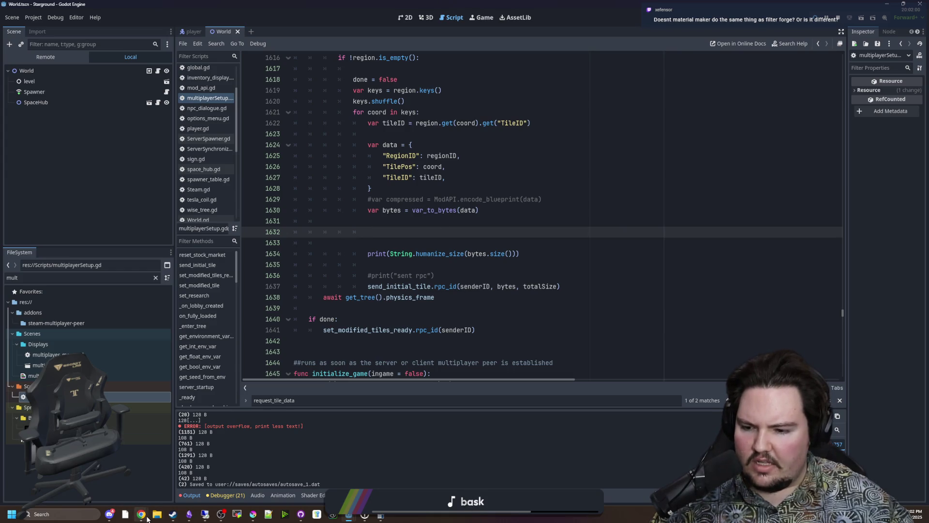
mouse_move(147, 519)
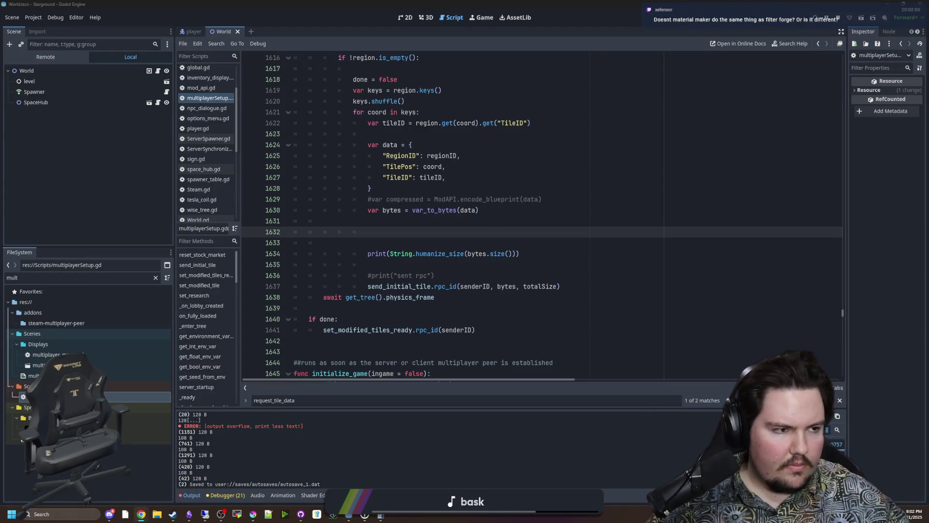
key("alt+Tab")
Step: Search for 'material maker' and open the materialmaker.org result
type("mat")
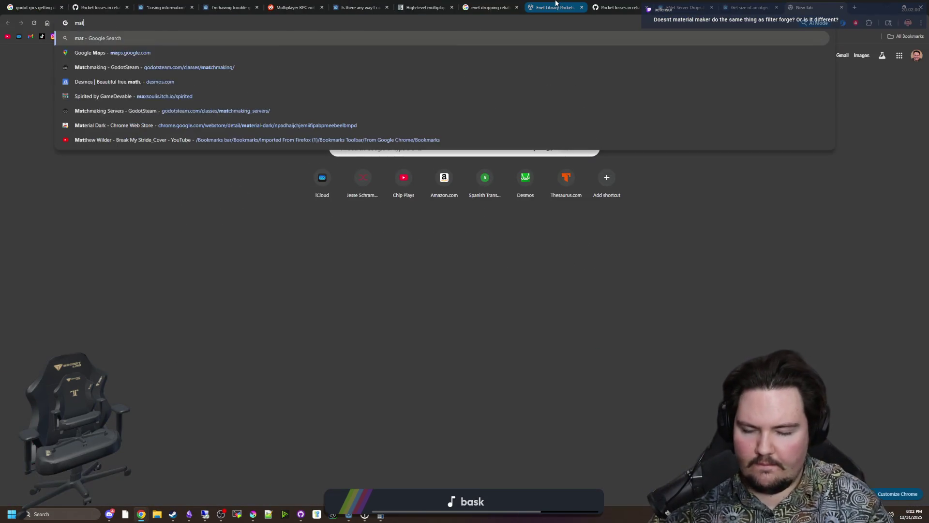
type("erial maker")
key("Return")
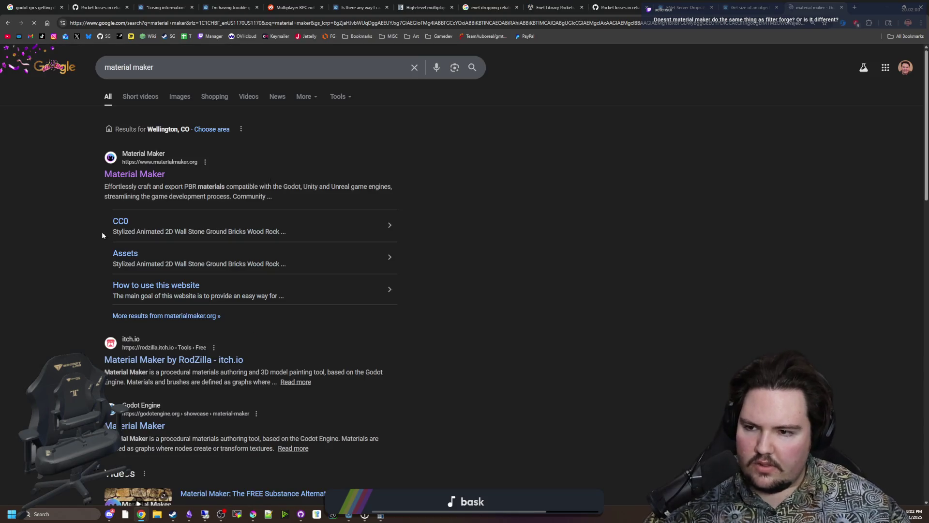
left_click(134, 175)
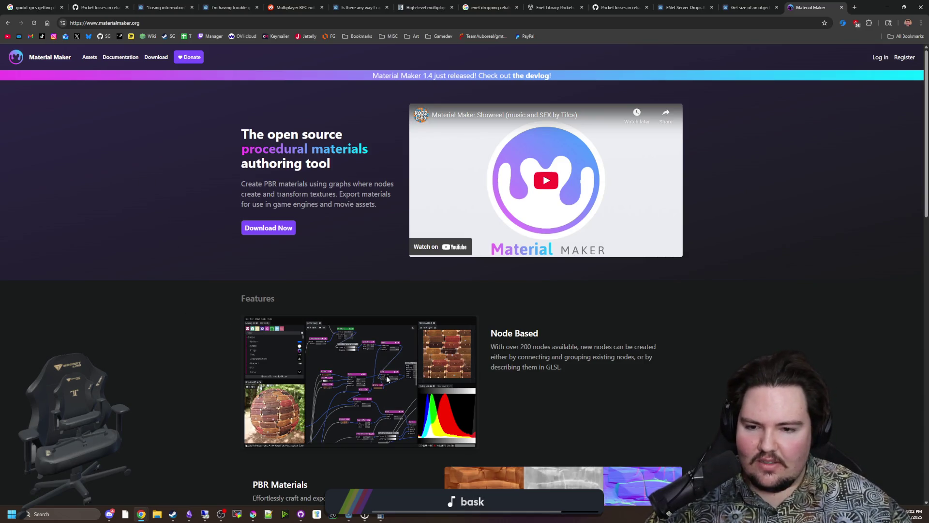
Step: Scroll through the Material Maker homepage, then minimize Chrome
scroll(387, 379, "down", 12)
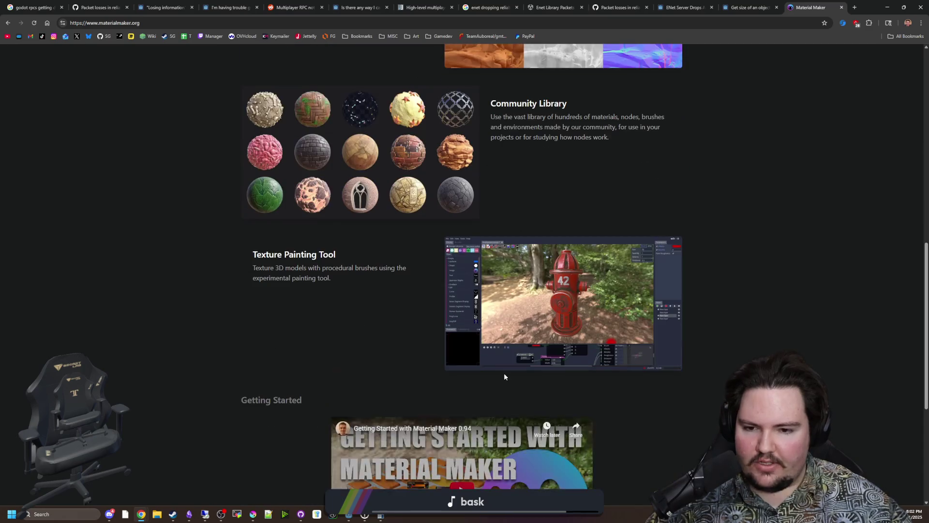
scroll(504, 376, "down", 4)
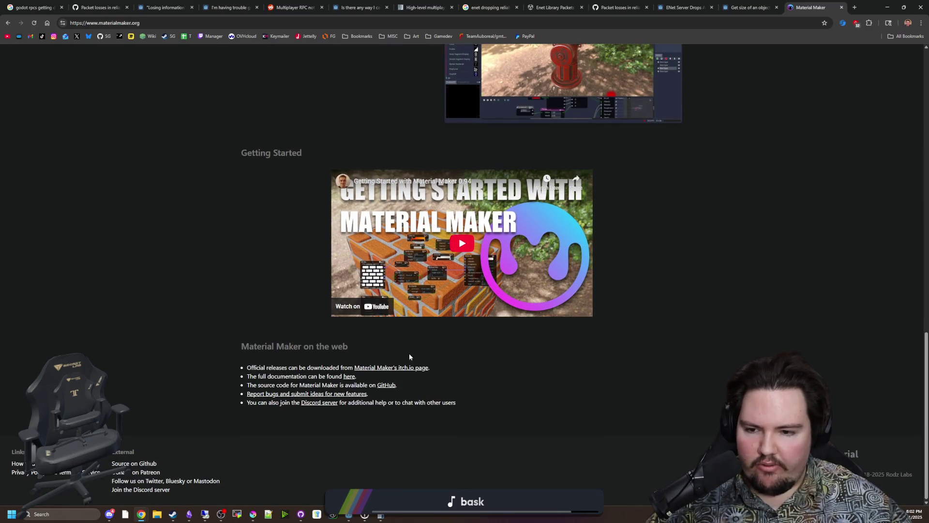
key("Home")
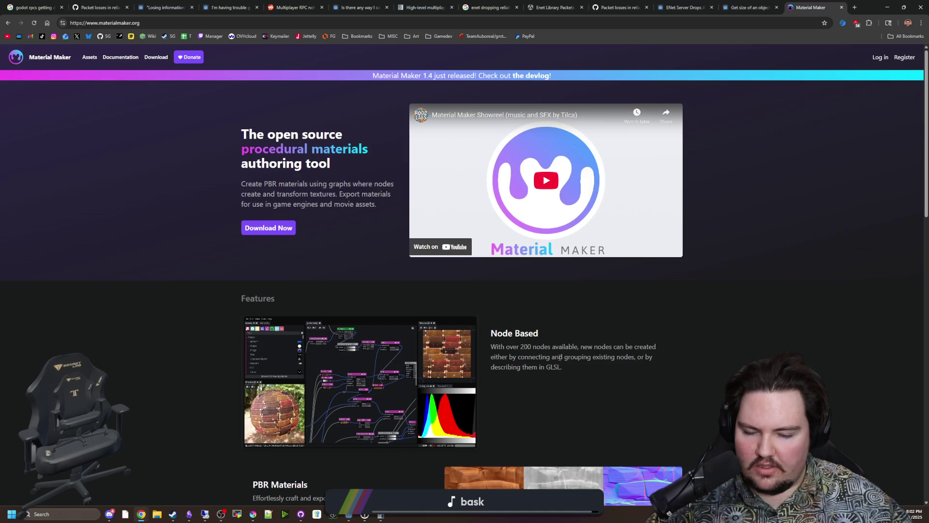
scroll(564, 366, "down", 6)
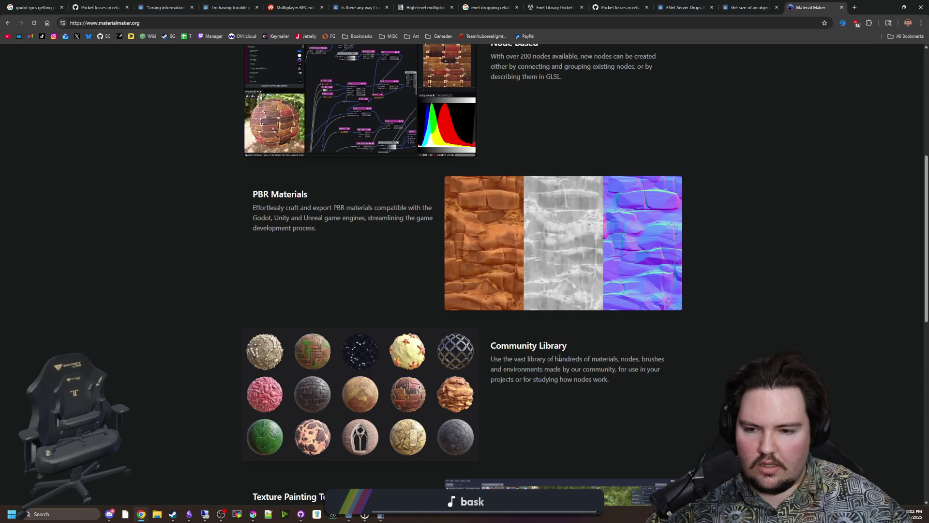
scroll(541, 342, "down", 3)
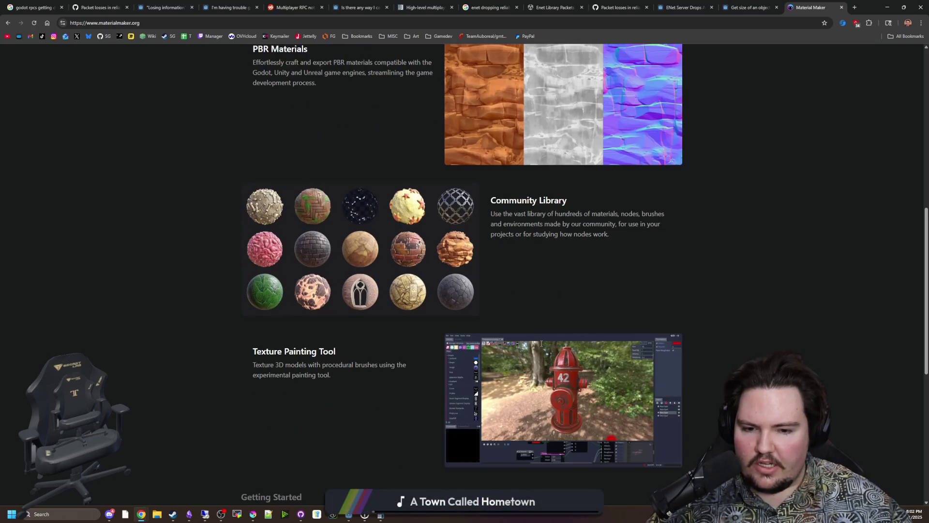
scroll(541, 341, "down", 7)
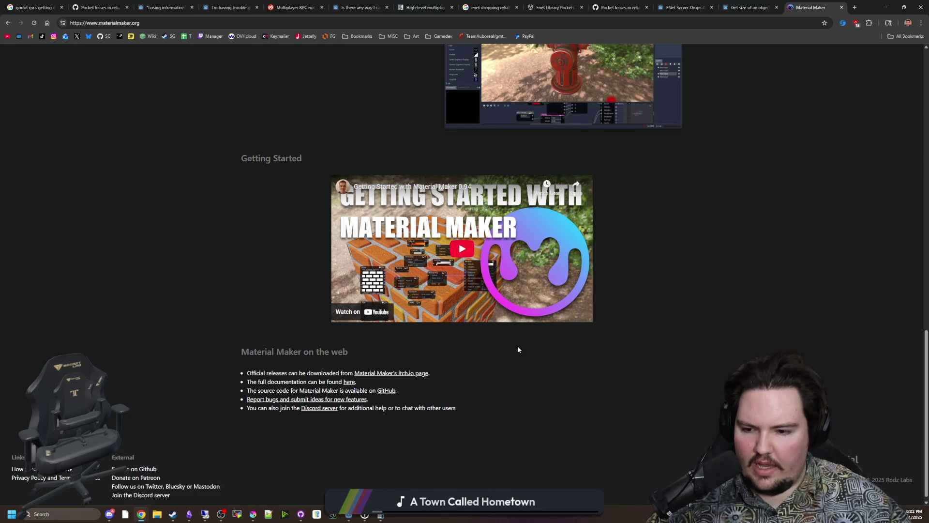
scroll(518, 349, "up", 10)
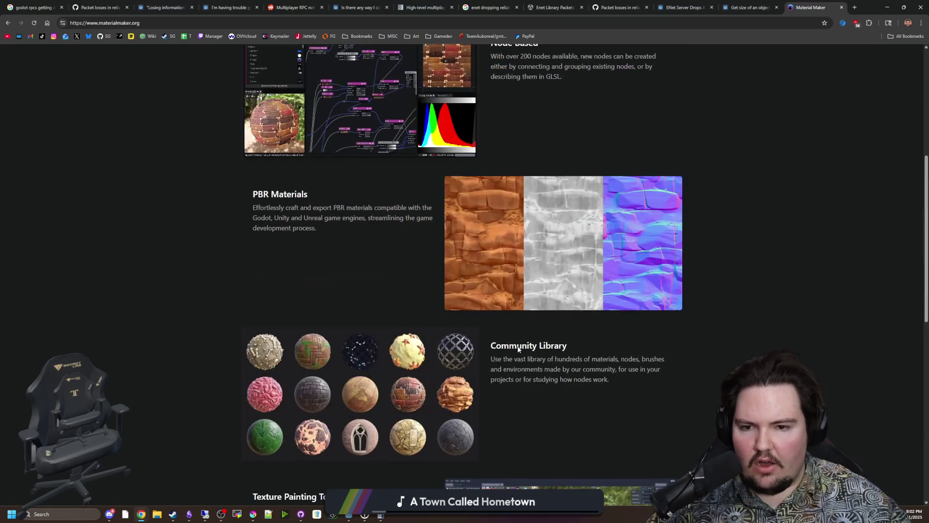
scroll(455, 386, "up", 6)
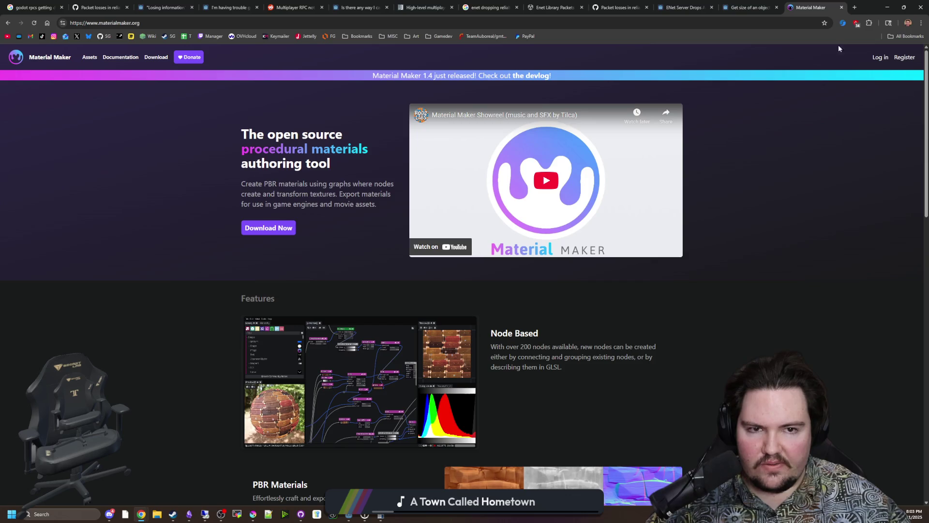
left_click(887, 7)
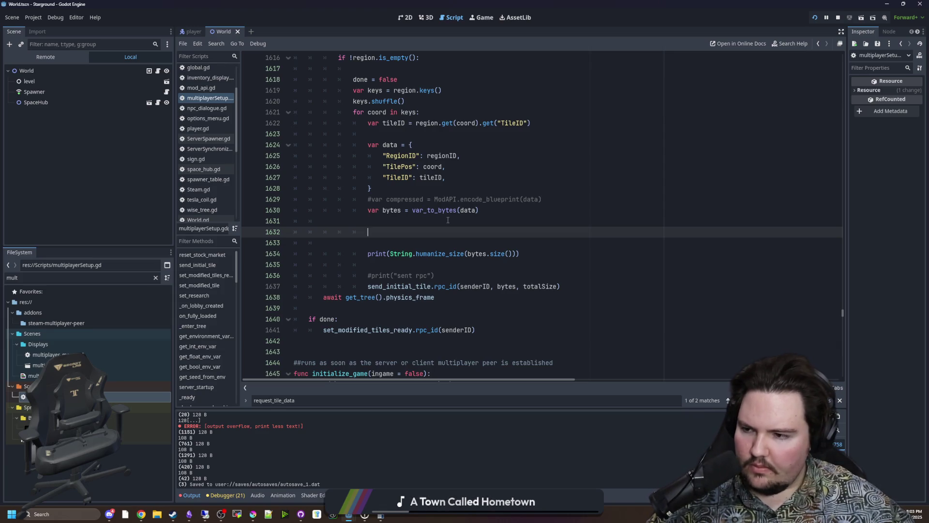
left_click(491, 248)
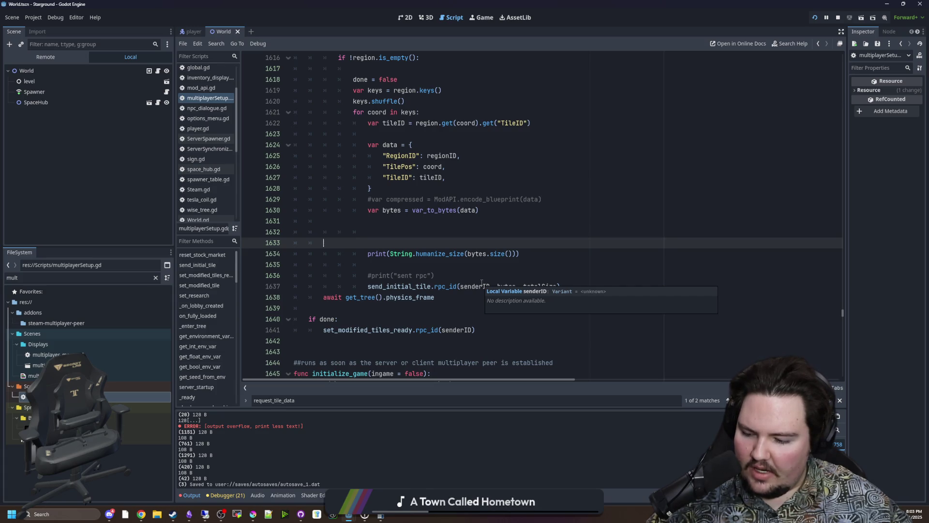
left_click(406, 222)
left_click(406, 229)
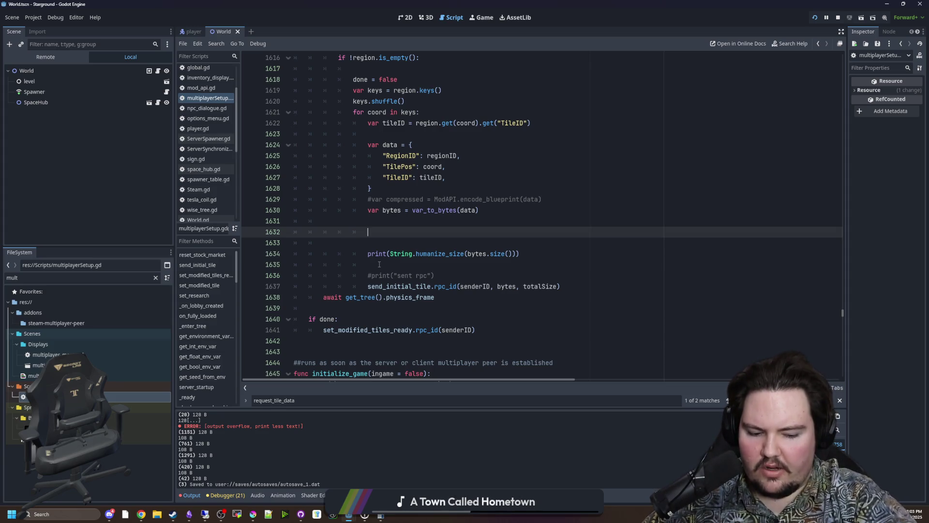
key("ctrl+space")
key("Escape")
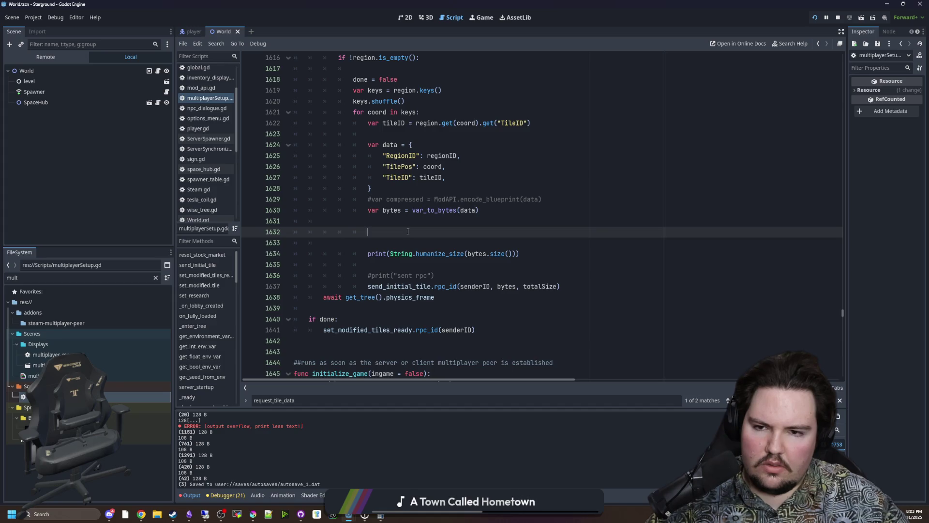
scroll(408, 231, "up", 4)
left_click(359, 145)
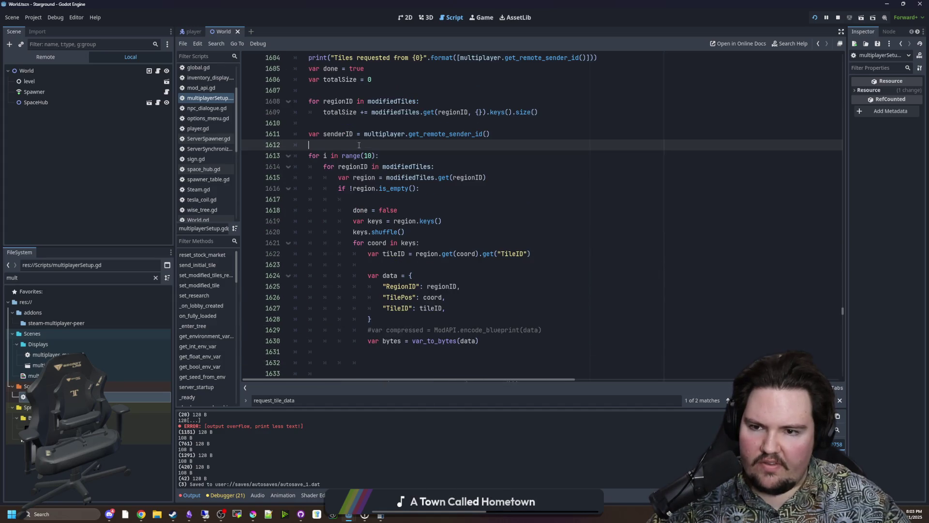
scroll(379, 159, "up", 1)
triple_click(401, 189)
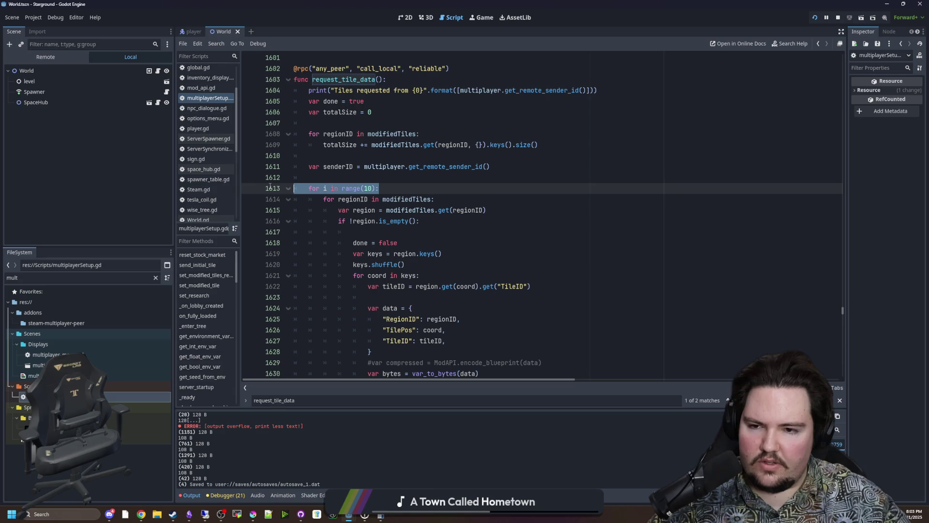
key("BackSpace")
scroll(256, 287, "down", 5)
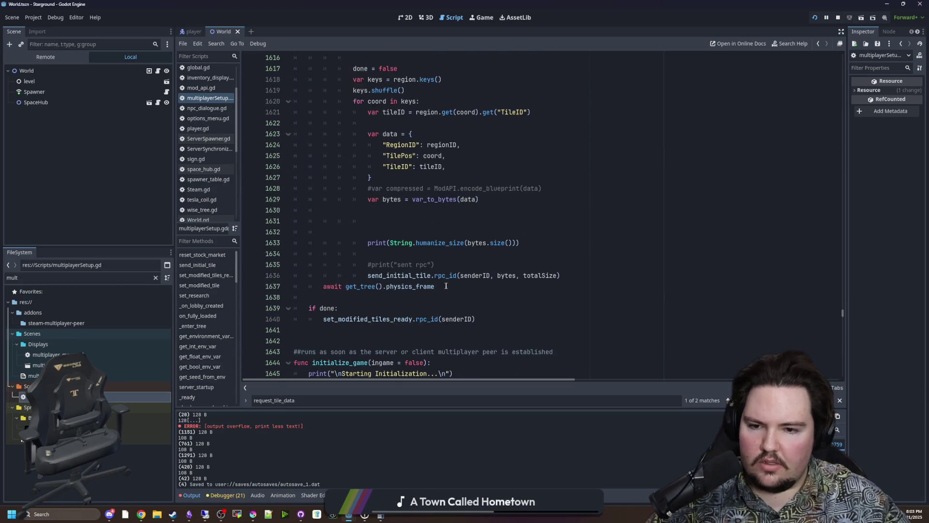
left_click(256, 286)
mouse_move(257, 286)
left_mouse_down()
mouse_move(261, 272)
mouse_move(216, 90)
left_mouse_up()
key("shift+Tab")
scroll(367, 148, "up", 2)
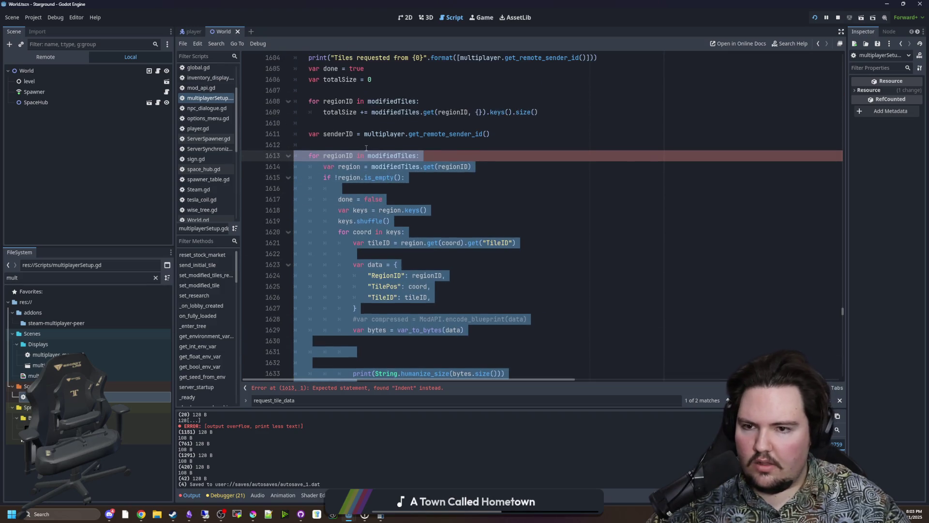
left_click(366, 143)
key("Return")
key("Return")
key("Up")
type("v")
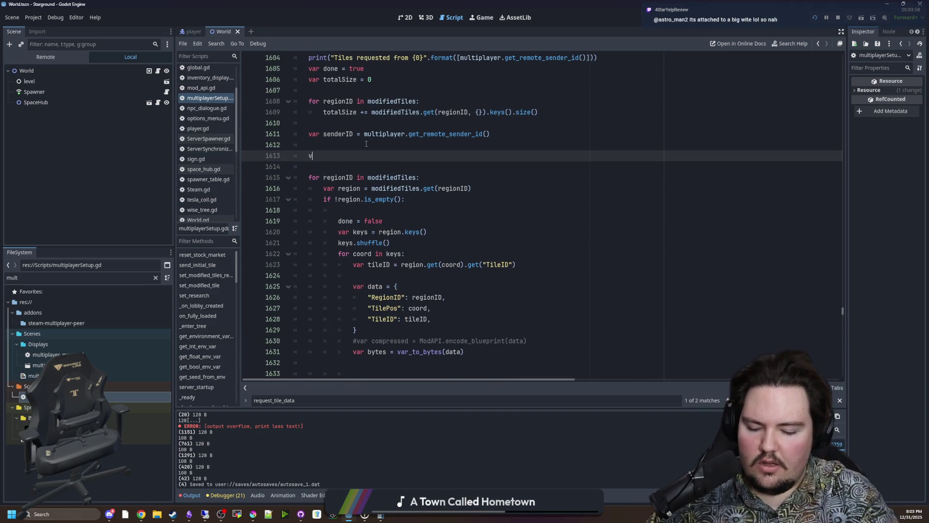
type("ar packet")
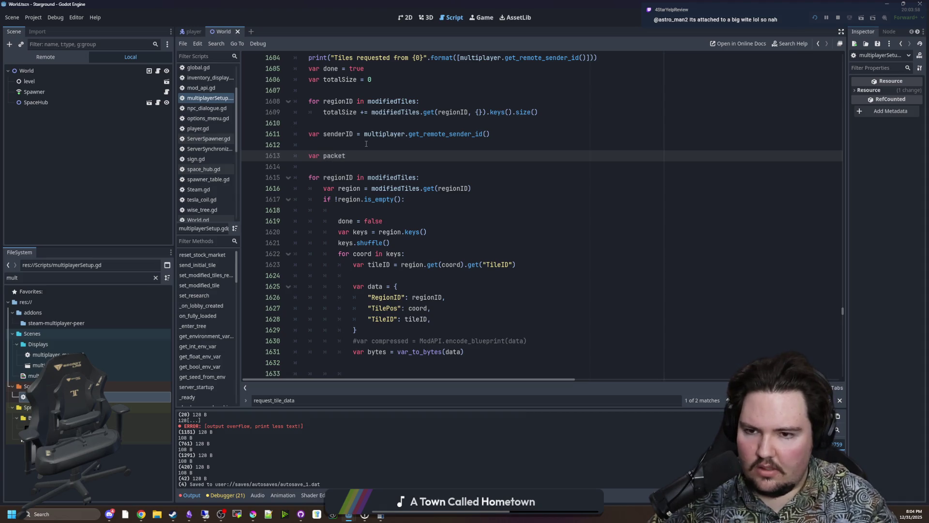
type(" : PackedBy")
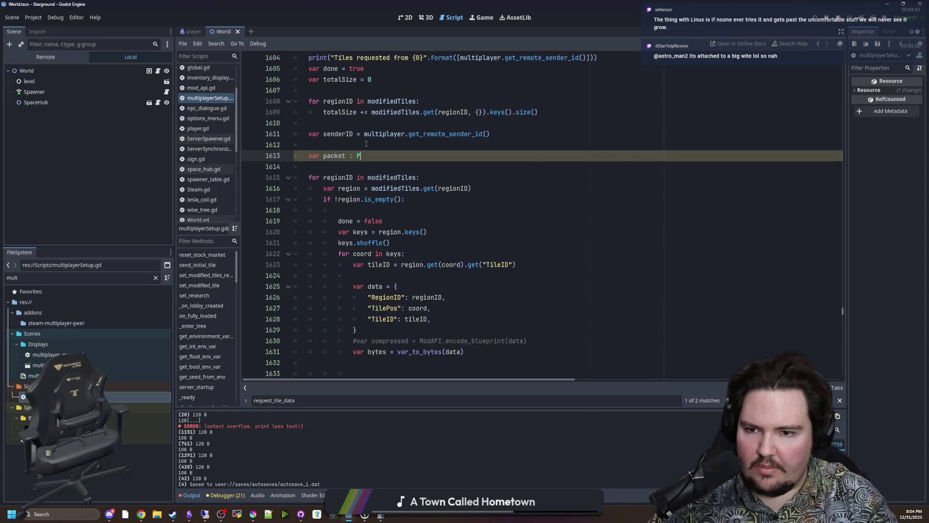
key("Return")
type("= []")
left_click(367, 144)
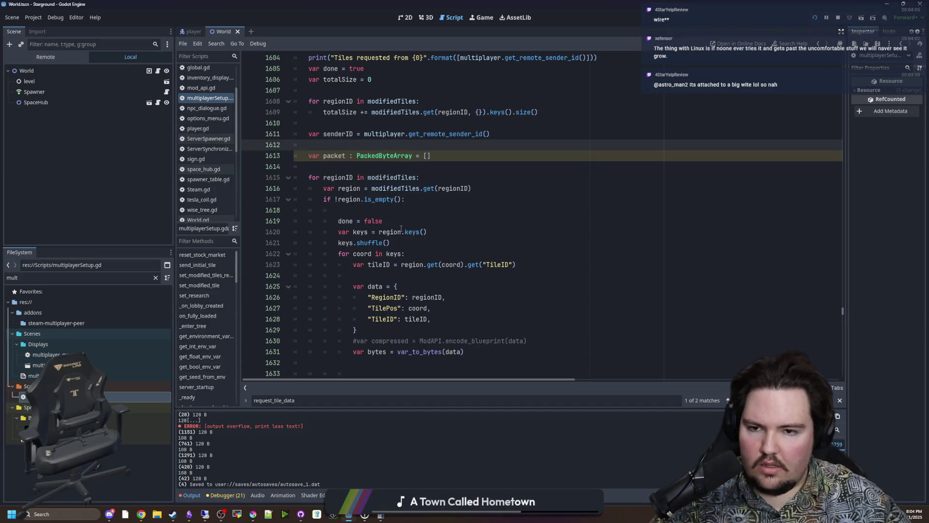
scroll(401, 228, "down", 3)
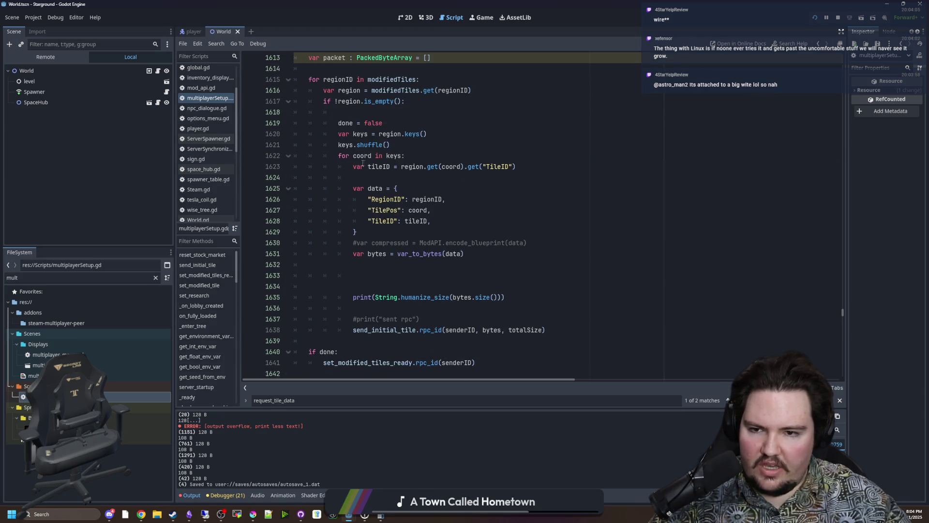
left_click_drag(337, 161, 433, 280)
left_click(432, 280)
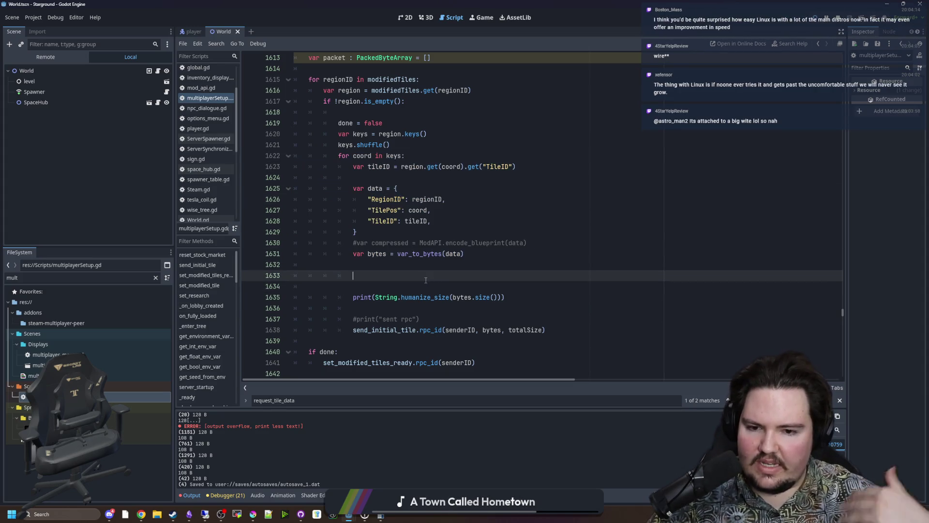
left_click(403, 269)
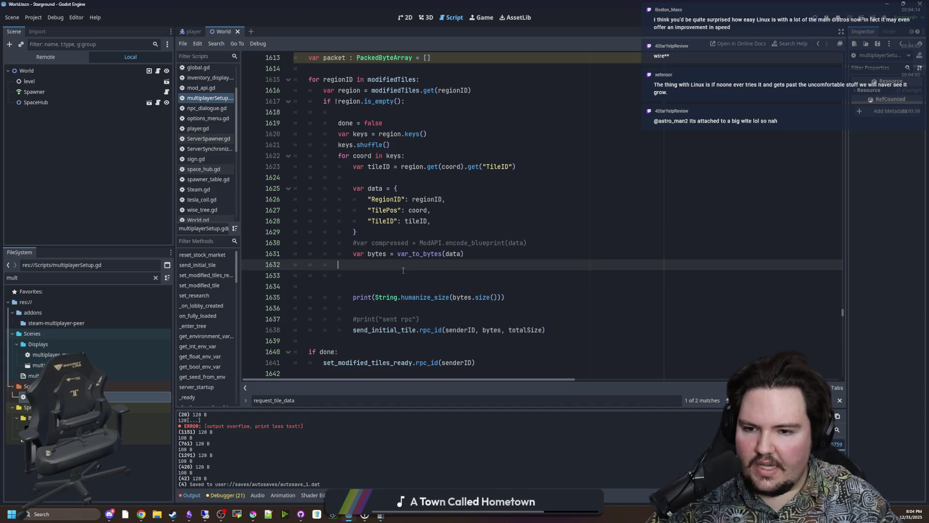
Step: Add 'if packet.size() < 50000:' on a new line below var_to_bytes
key("Return")
type("if")
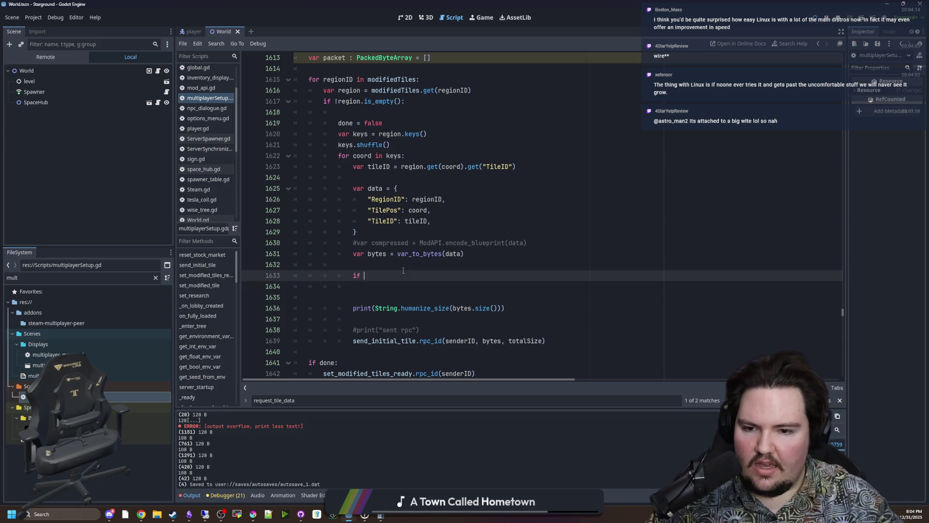
key("BackSpace")
key("BackSpace")
key("BackSpace")
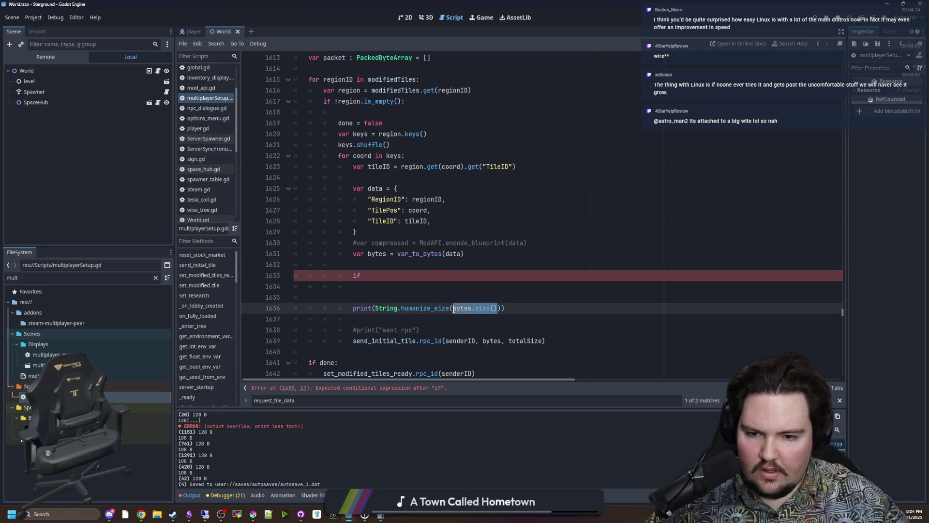
key("Delete")
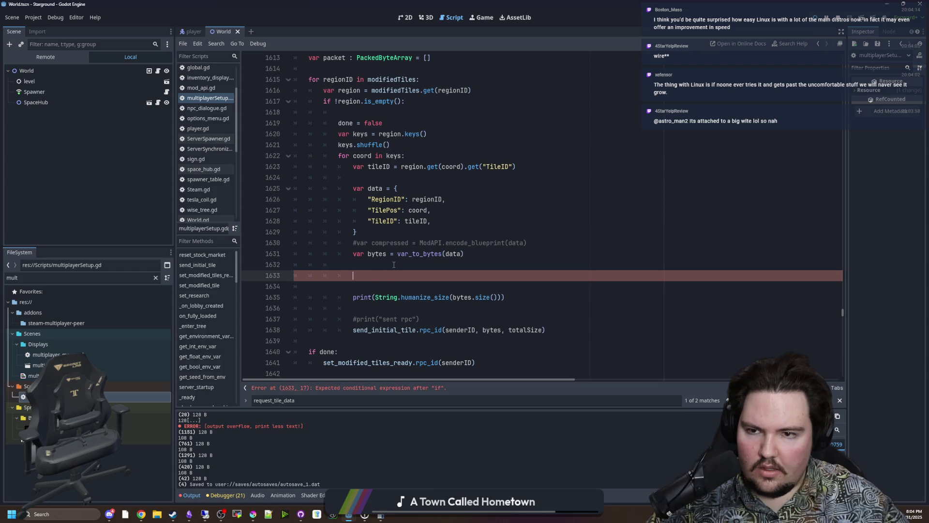
type("if packet.size() < ")
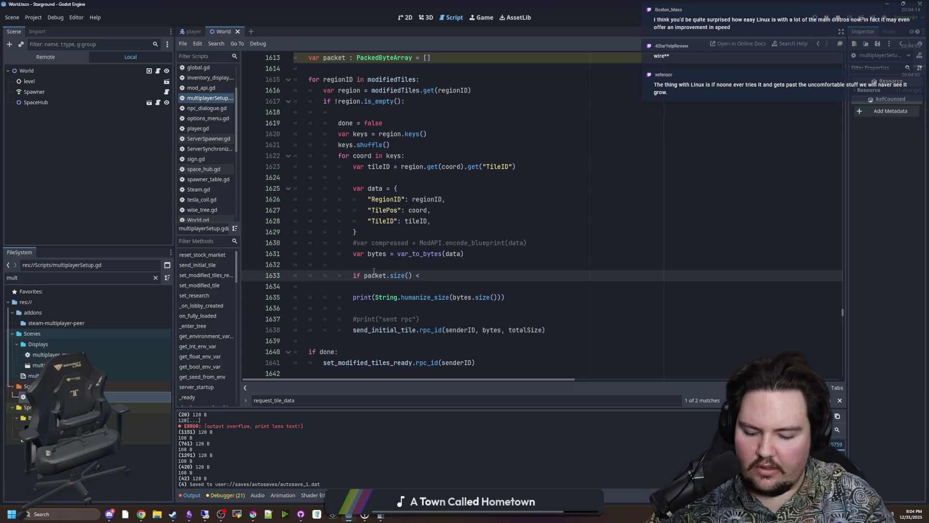
type("5")
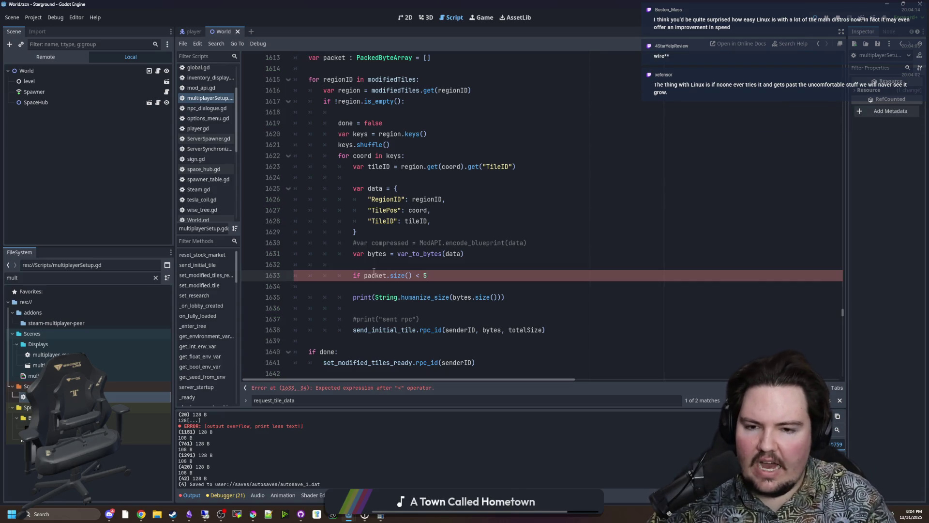
type("0000:")
key("Return")
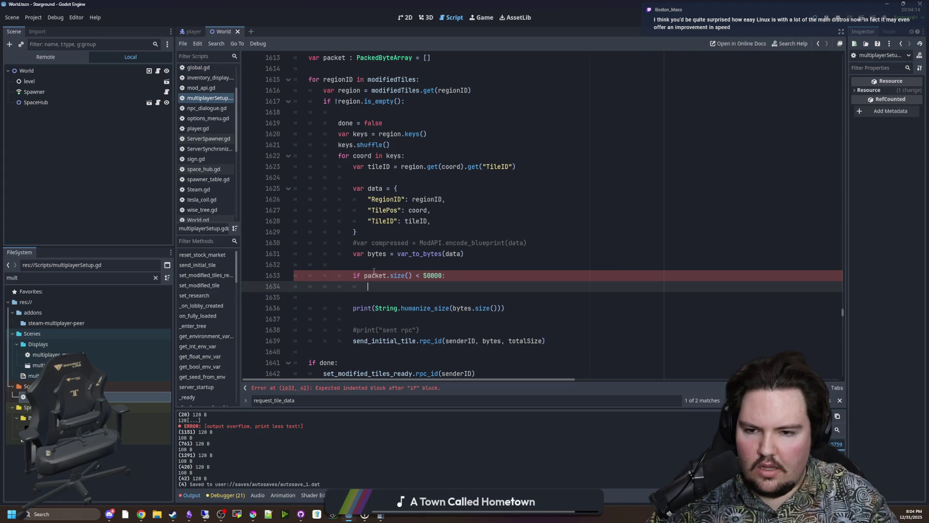
Step: Write the indented body 'packet.append(bytes)' under the size check
type("packet.m,e")
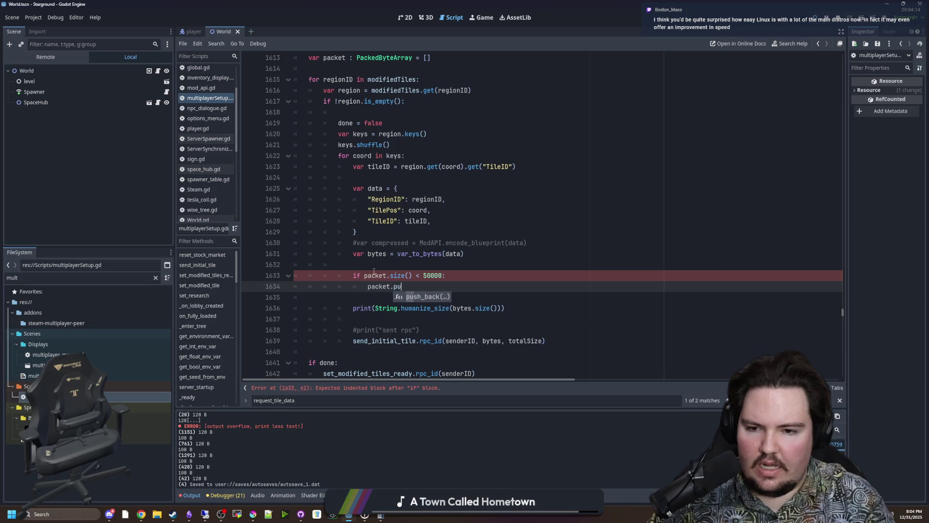
key("BackSpace")
key("BackSpace")
key("BackSpace")
type("append(b")
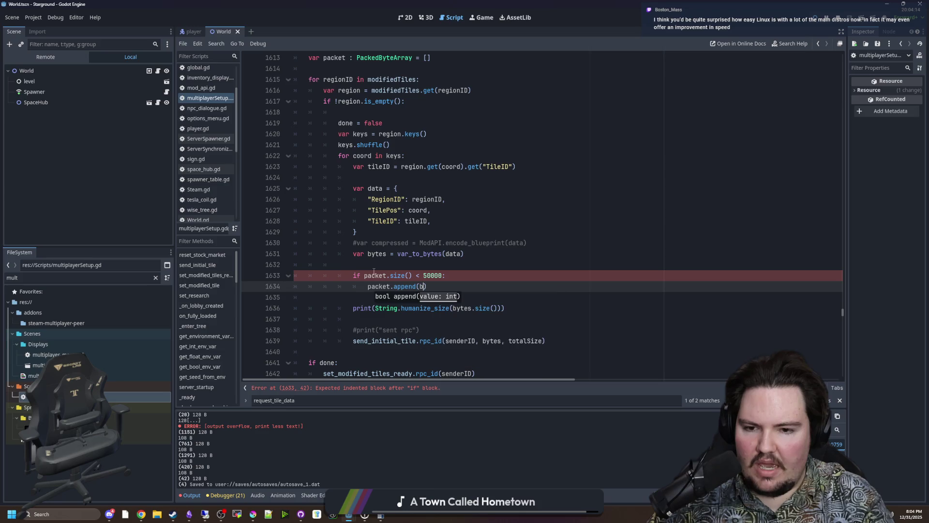
type("ytes")
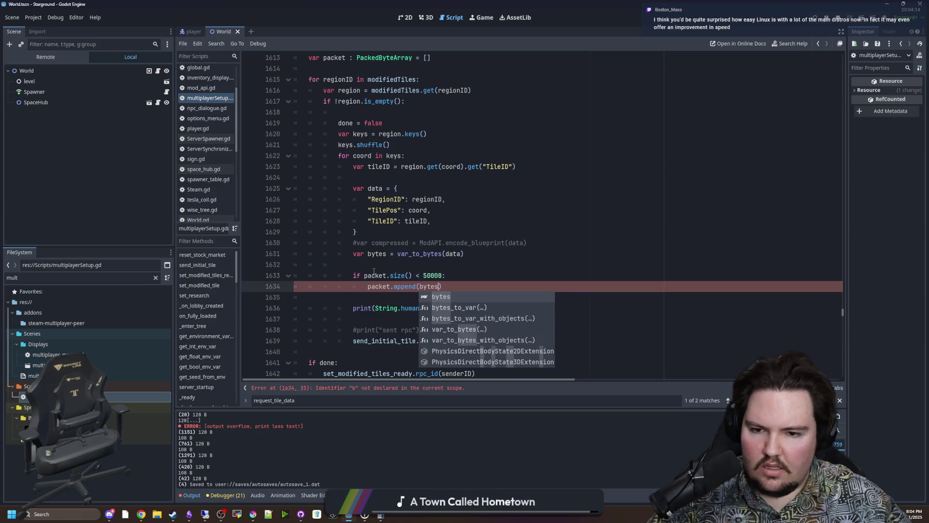
scroll(373, 272, "right", 2)
left_click(374, 265)
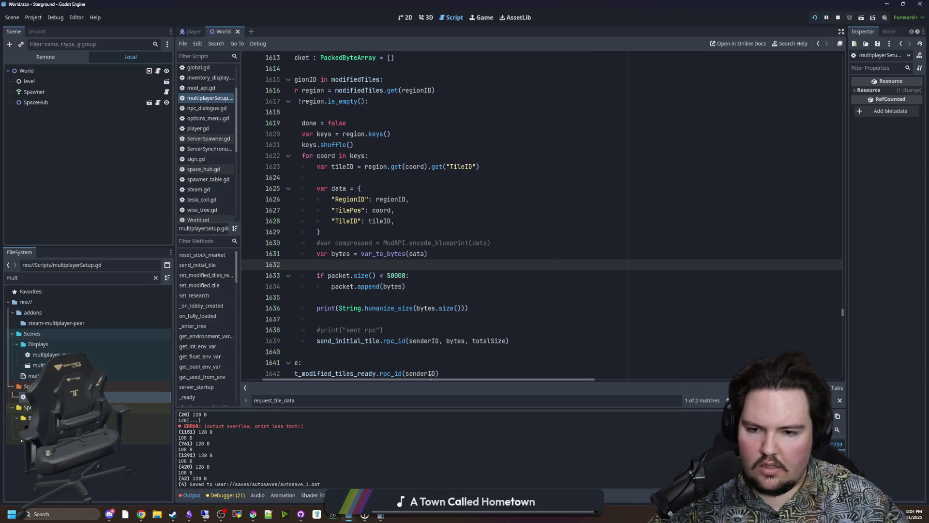
left_click(431, 373)
scroll(411, 315, "left", 1)
scroll(387, 275, "down", 1)
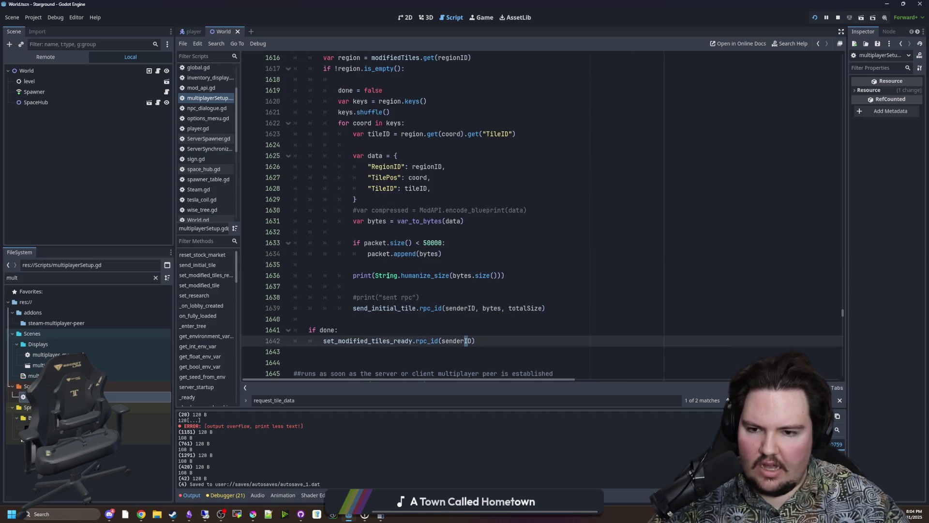
left_click(460, 266)
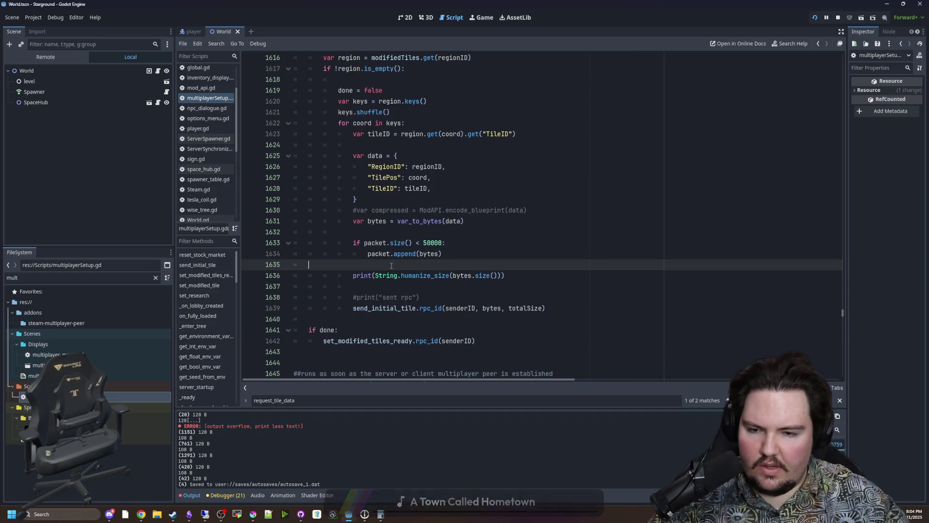
left_click(446, 251)
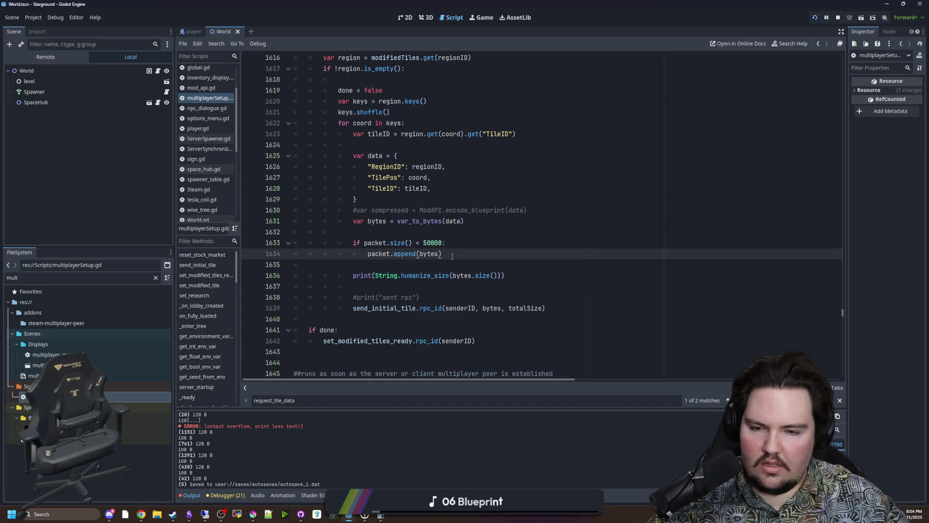
scroll(452, 256, "up", 1)
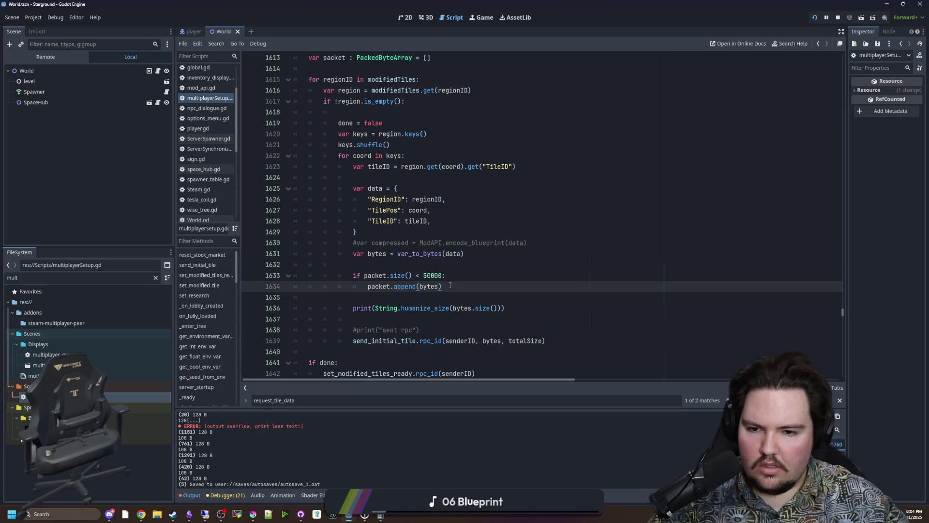
left_click(430, 267)
scroll(430, 268, "up", 2)
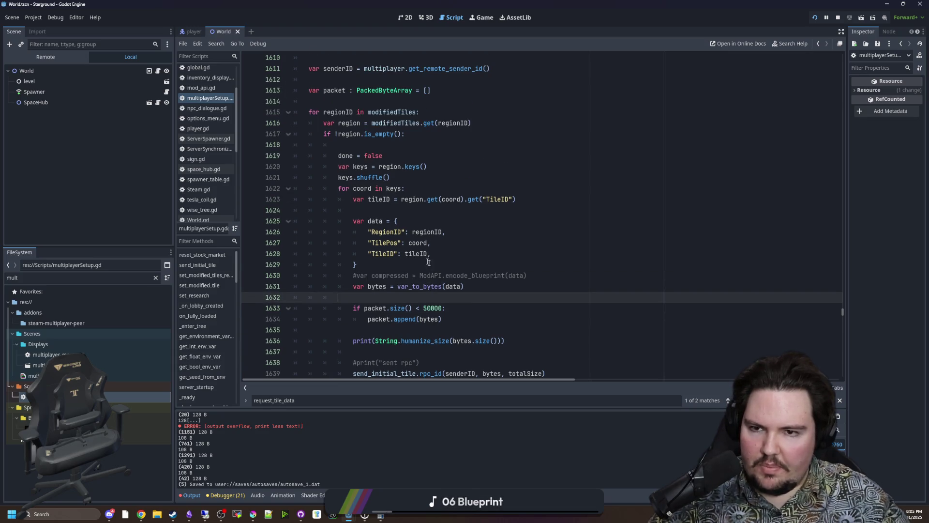
Step: Redeclare packet as a Dictionary initialised to an empty {}
double_click(386, 124)
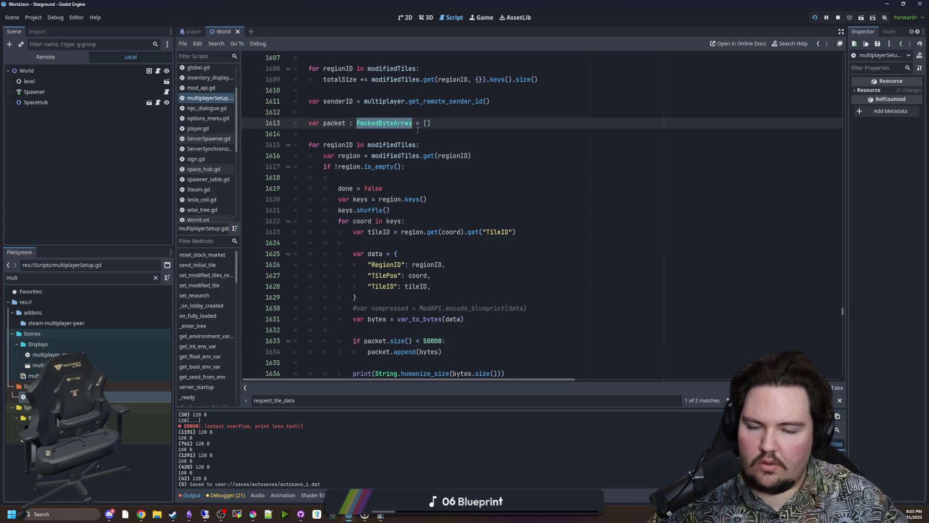
key("BackSpace")
type("Dictionary")
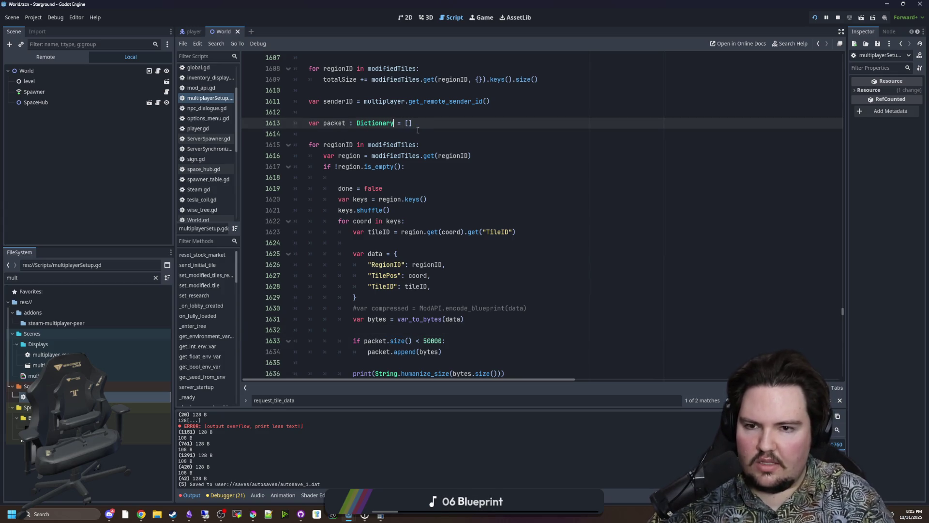
key("BackSpace")
type("{")
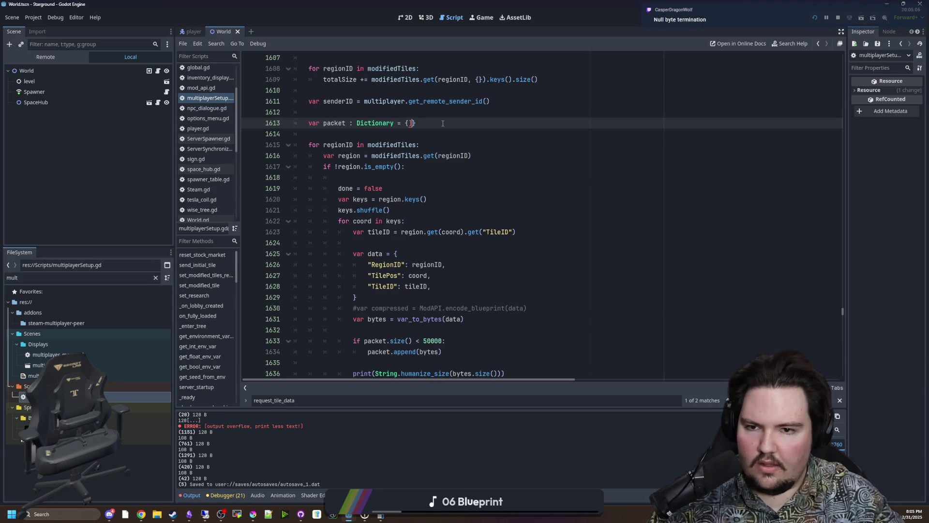
key("Delete")
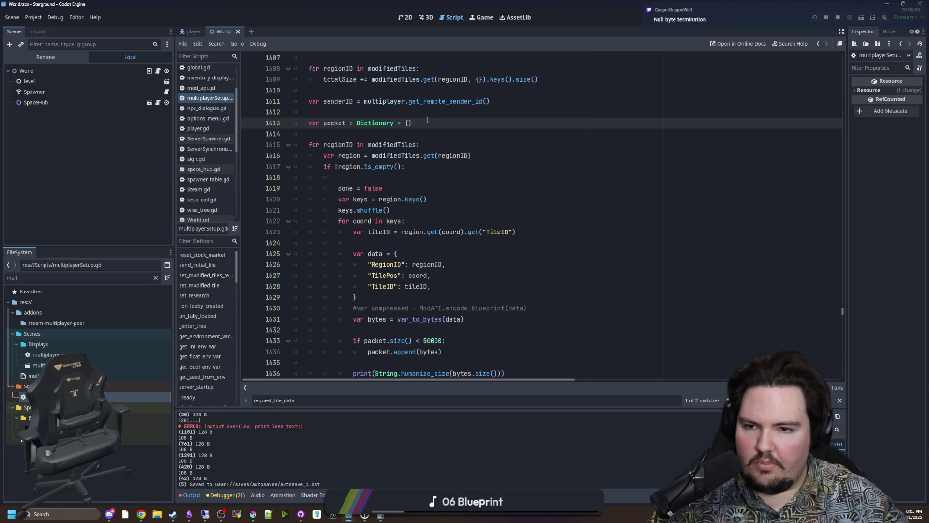
Step: Replace the append call so the size check stores packet[coord] = data
scroll(467, 255, "down", 3)
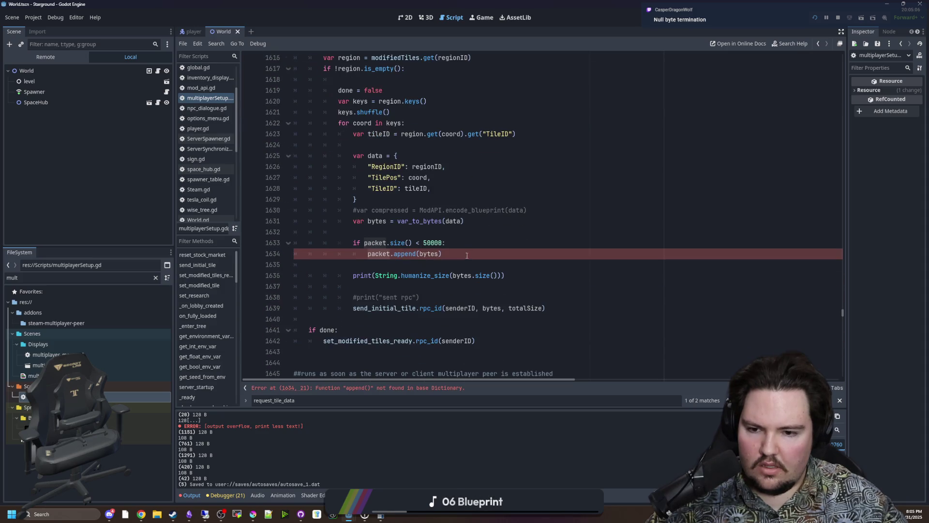
left_click(391, 231)
left_click(380, 254)
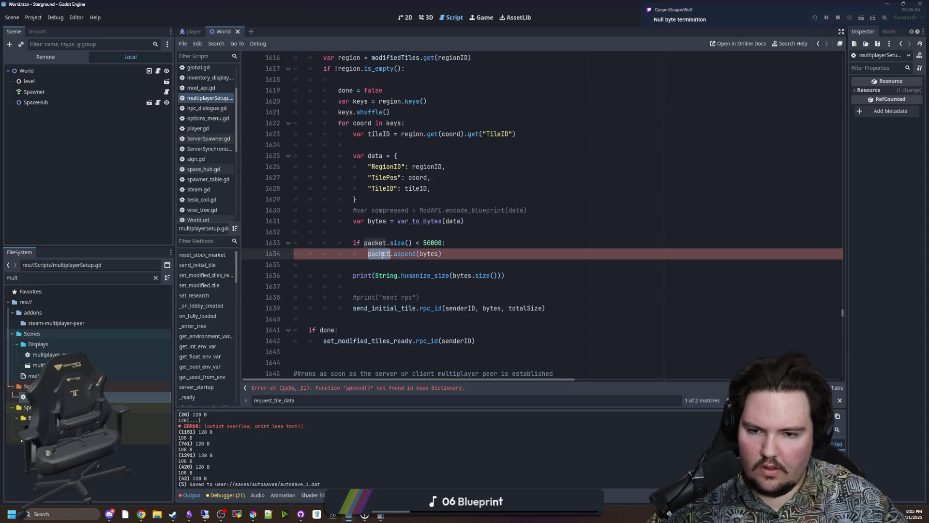
key("End")
left_click(395, 254, "shift")
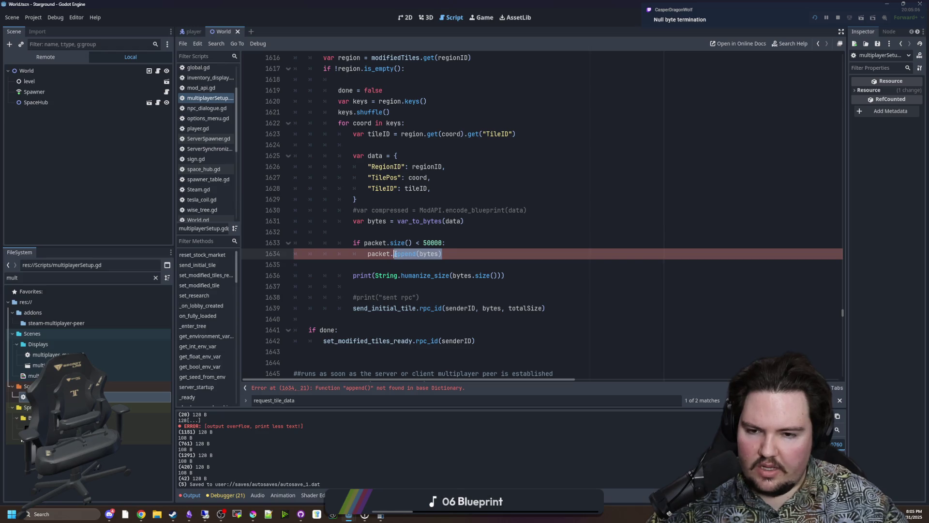
key("BackSpace")
key("BackSpace")
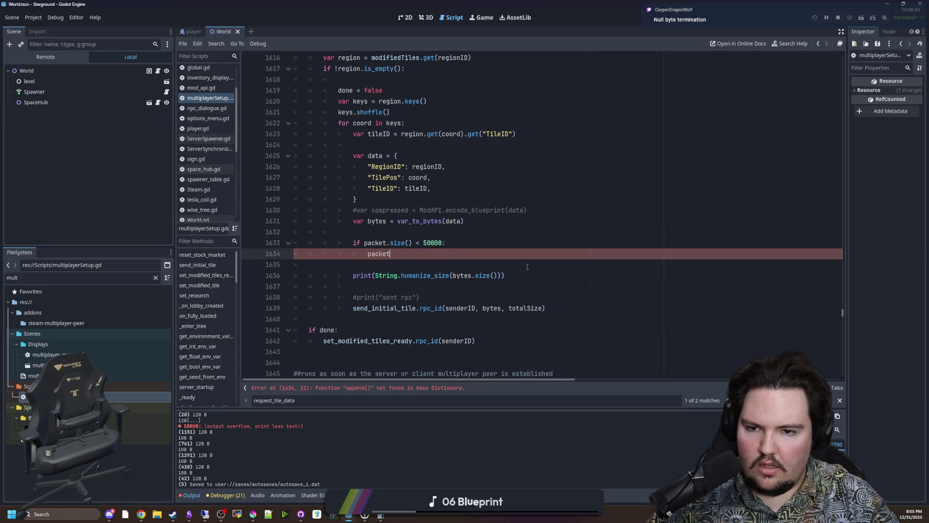
type("[coor")
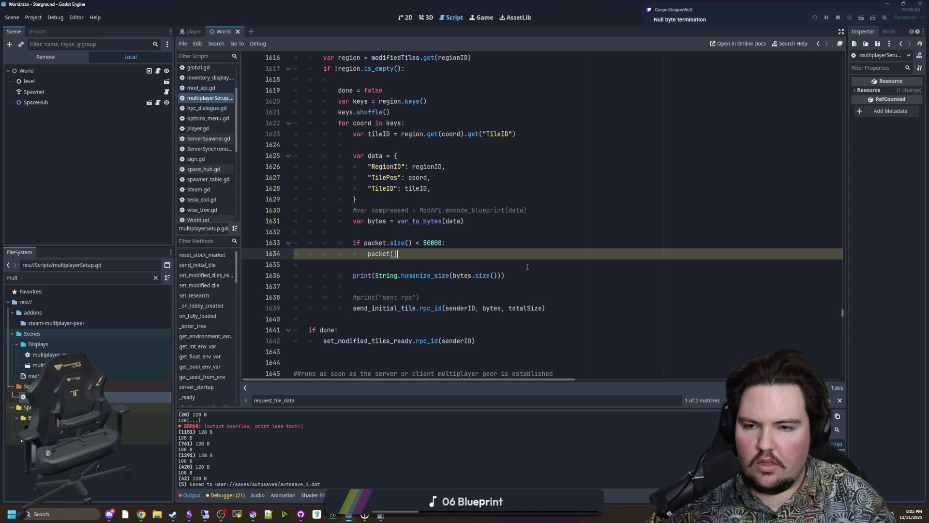
type("d] = d")
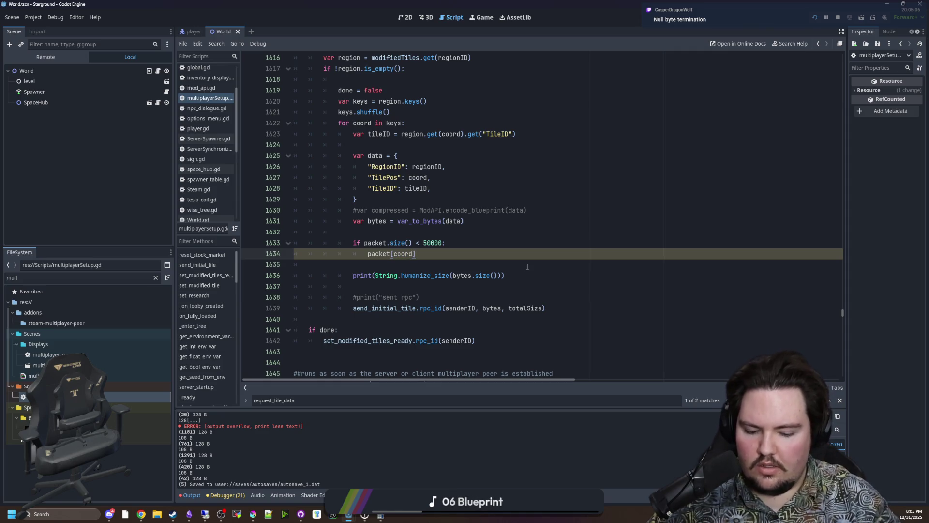
type("ata")
left_click(398, 263)
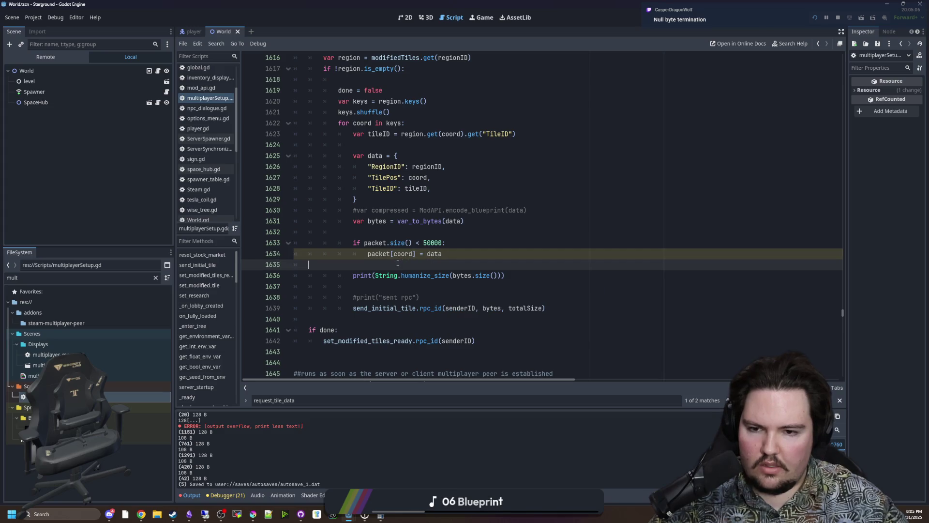
scroll(419, 274, "up", 1)
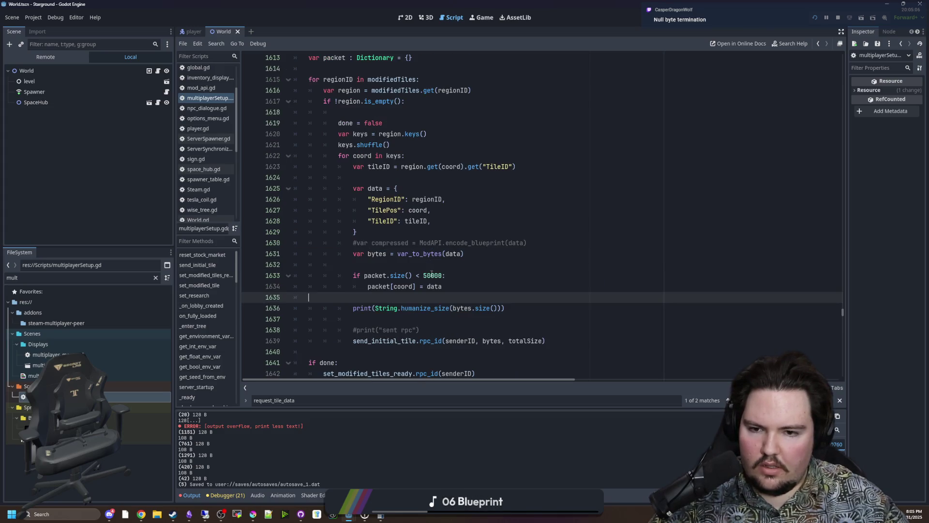
scroll(426, 276, "down", 1)
key("Up")
key("Up")
key("Up")
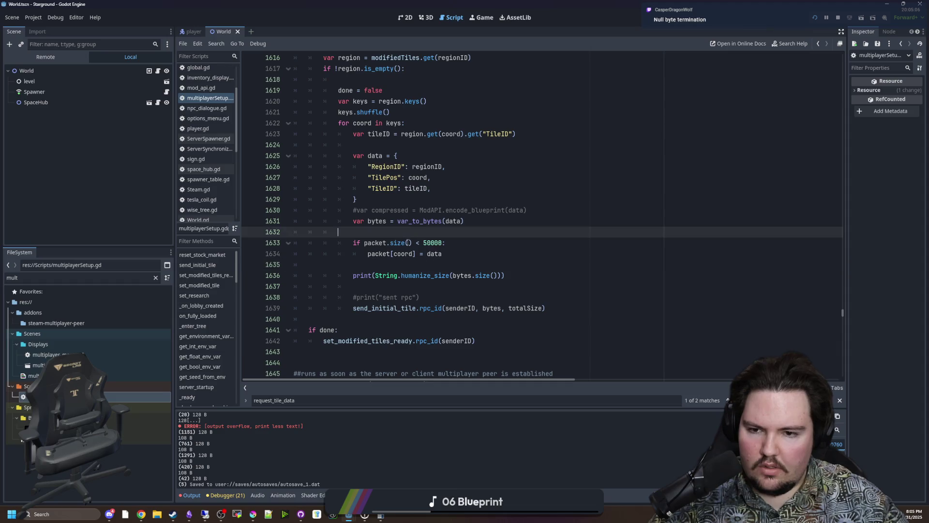
double_click(380, 243)
Step: Move var_to_bytes into the size check as var_to_bytes(packet) and delete the old var bytes line
left_click(489, 281)
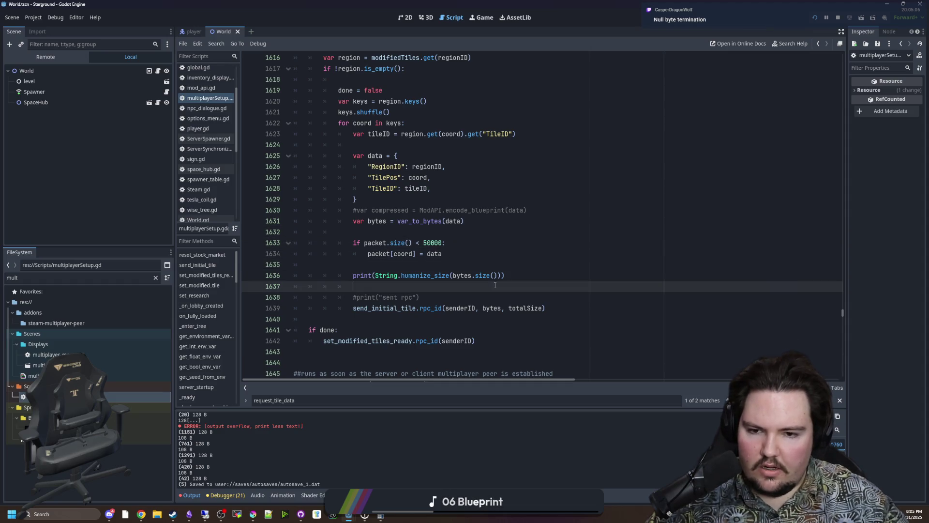
left_click_drag(499, 276, 456, 276)
left_click(386, 243)
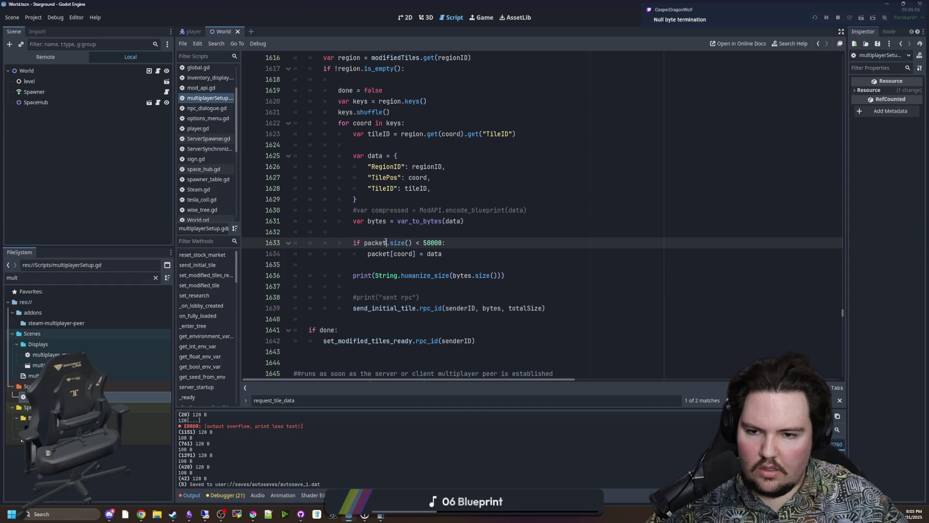
left_click_drag(464, 221, 398, 222)
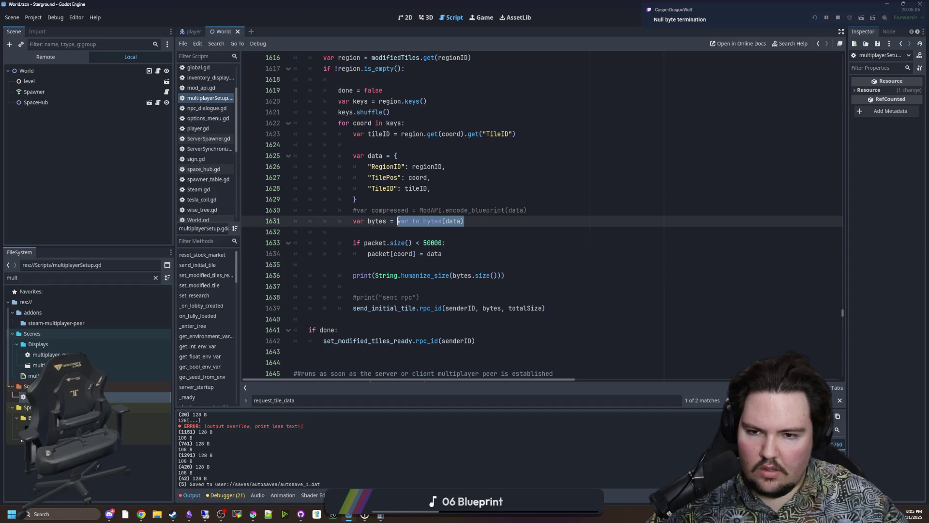
key("ctrl+x")
double_click(371, 243)
key("ctrl+v")
double_click(421, 243)
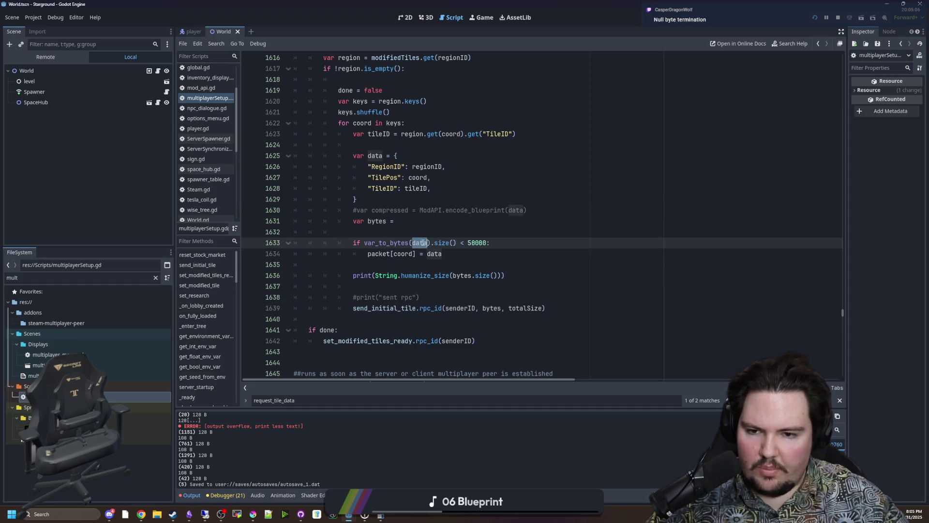
type("packet")
left_click_drag(397, 221, 286, 223)
key("BackSpace")
key("BackSpace")
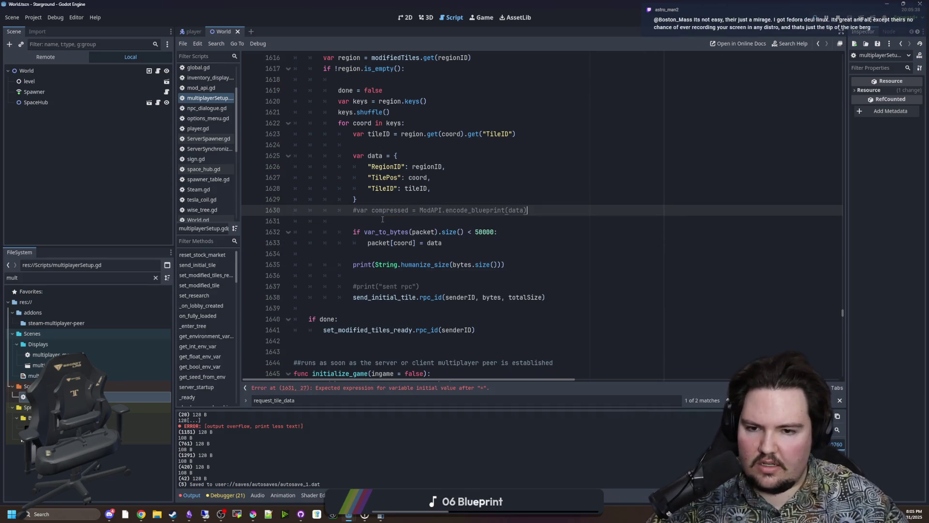
Step: Add an else: branch after the size check
left_click(382, 220)
left_click(402, 232)
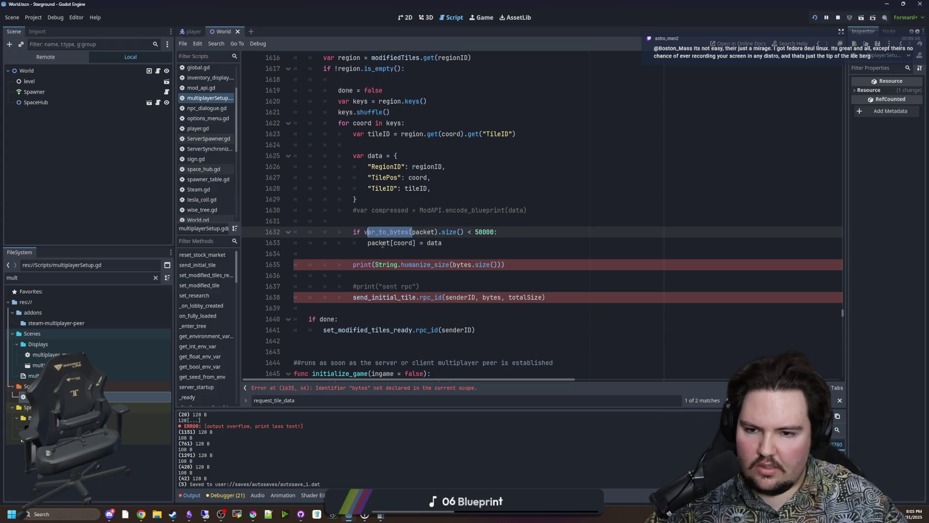
left_click(392, 252)
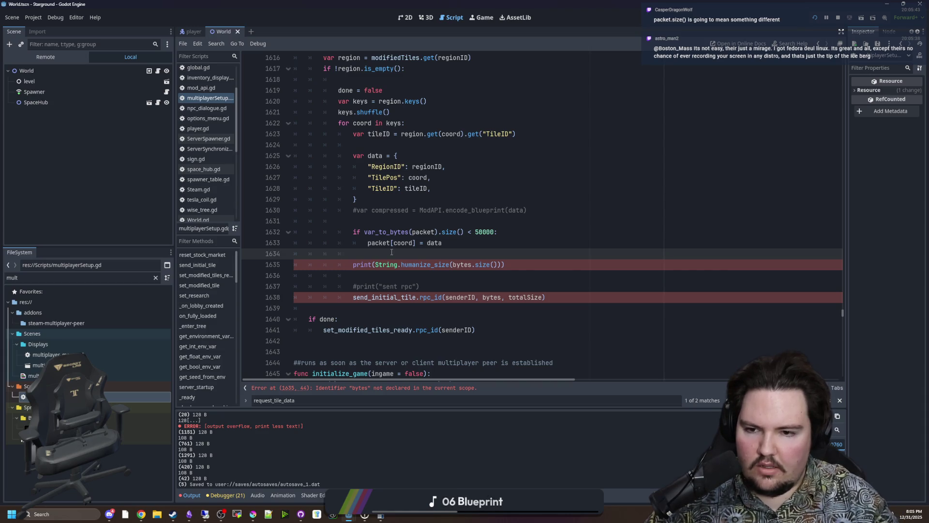
type("else:")
Step: Declare var bytes = var_to_bytes(packet) above the check and make it test bytes.size() < 50000
left_click(394, 222)
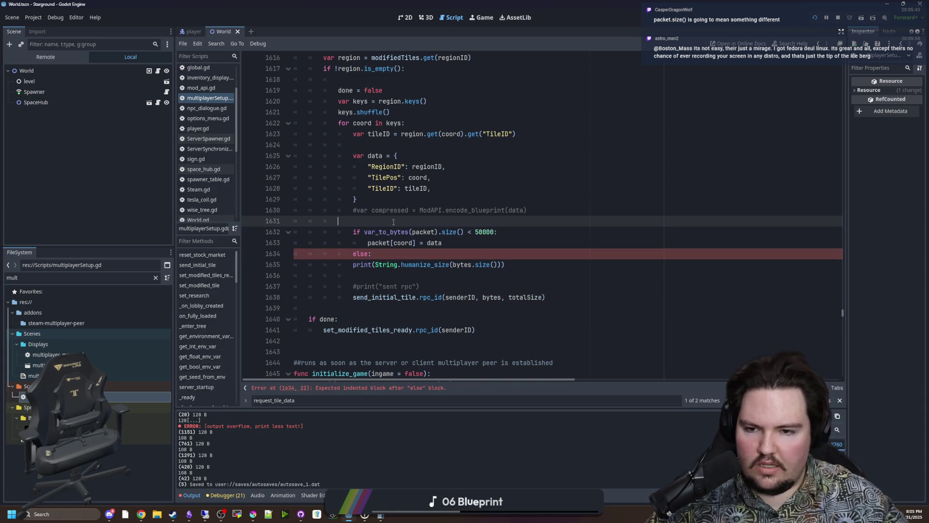
key("Return")
type("bytes =")
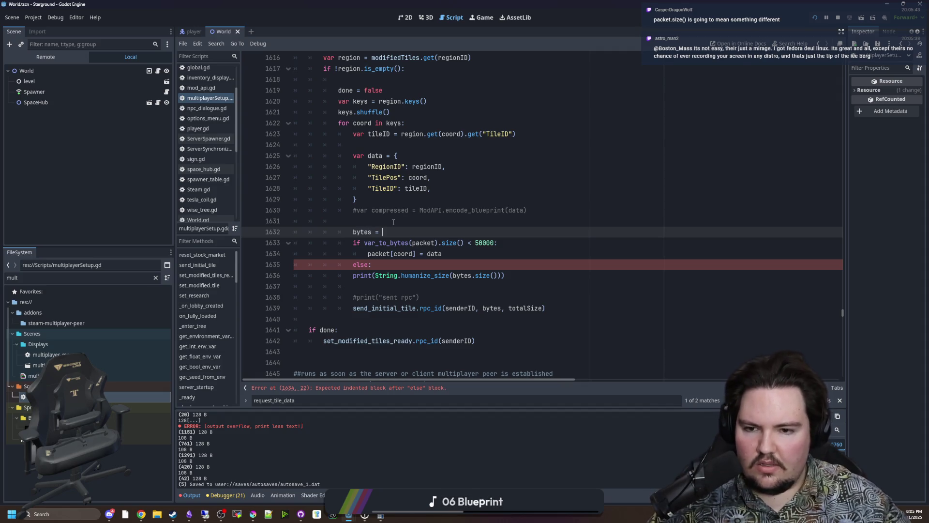
left_click_drag(438, 242, 364, 242)
key("ctrl+x")
key("Up")
key("End")
key("ctrl+v")
key("Home")
key("ctrl+shift+Right")
key("Delete")
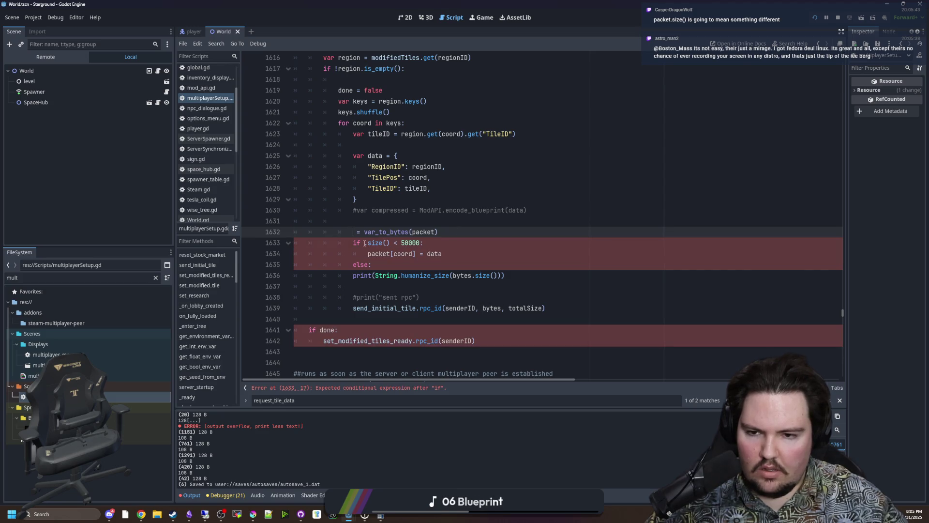
type("var bytes")
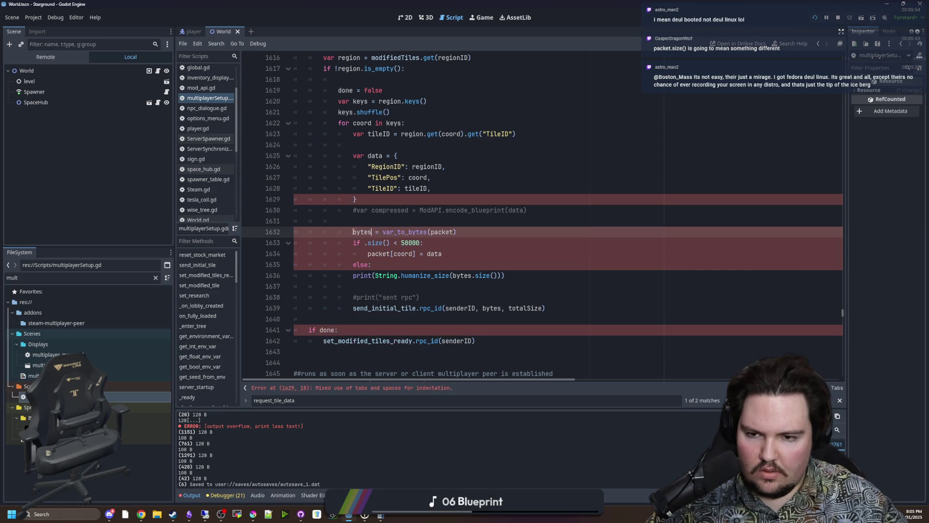
left_click(364, 243)
type("bytes.")
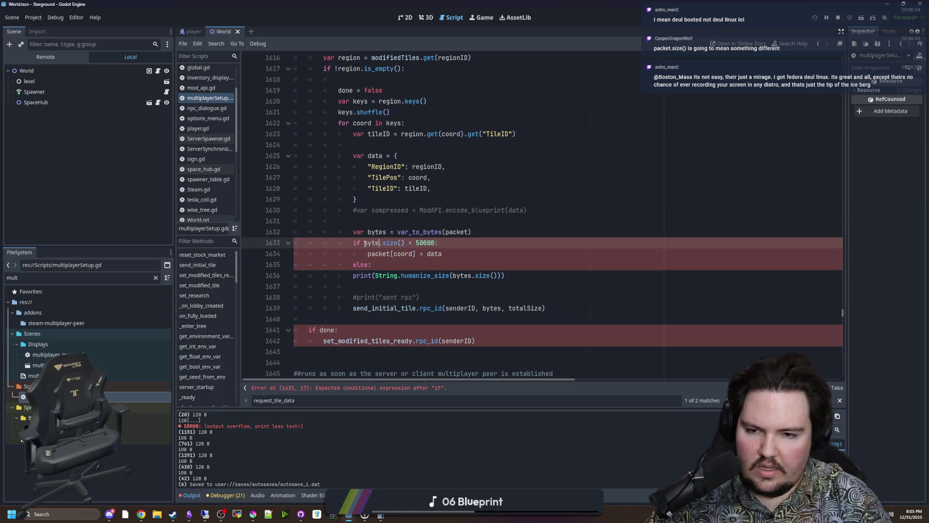
Step: Open a line inside the else branch and comment out the size print line
left_click(368, 232)
left_click(372, 264)
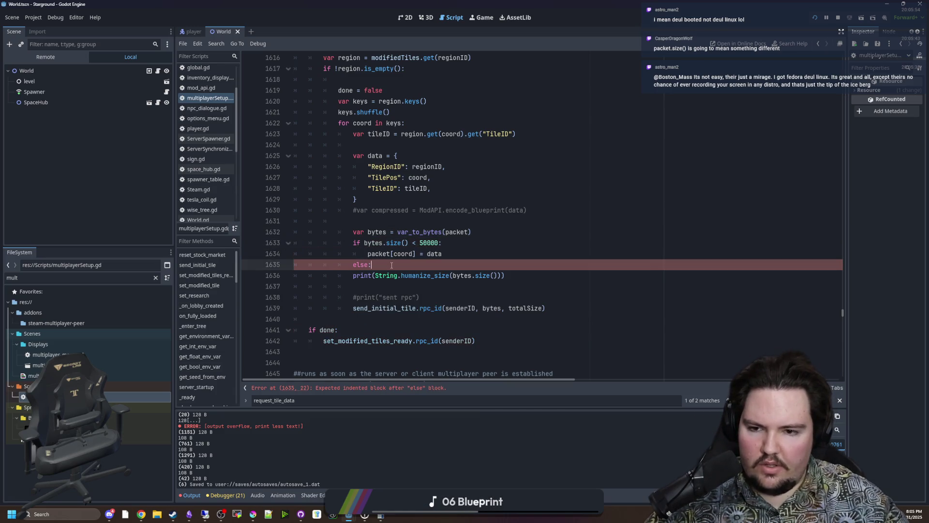
key("Return")
scroll(359, 251, "down", 1)
left_click(359, 253)
key("ctrl+k")
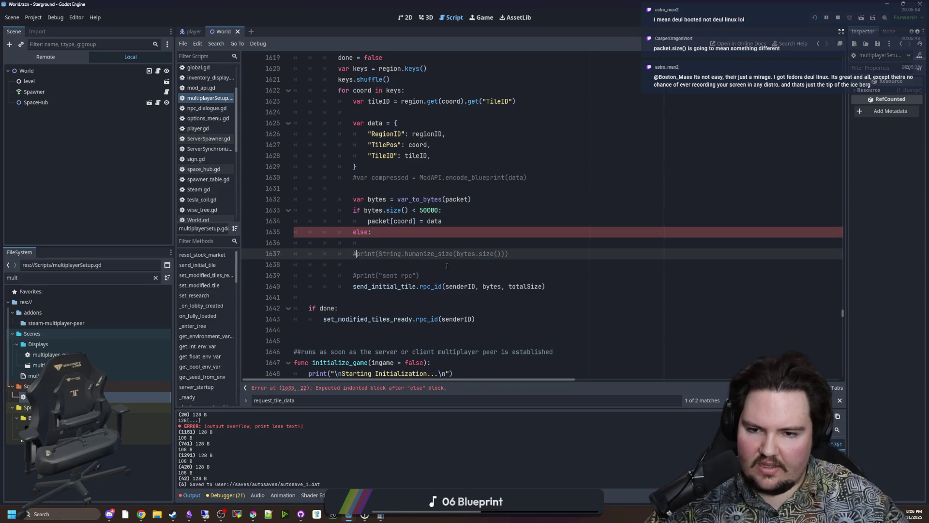
Step: Copy the send_initial_tile.rpc_id(senderID, bytes, totalSize) call into the else branch
left_click(550, 286)
key("ctrl+c")
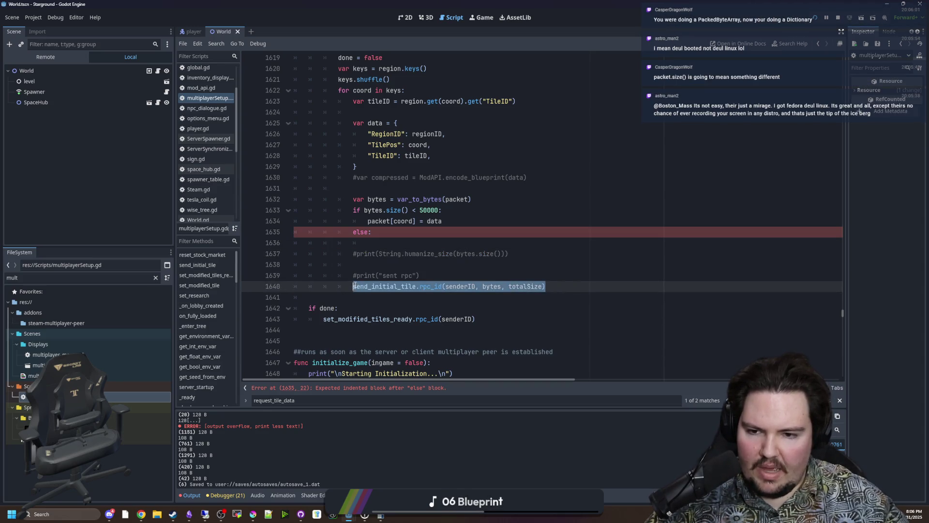
left_click(399, 240)
key("ctrl+v")
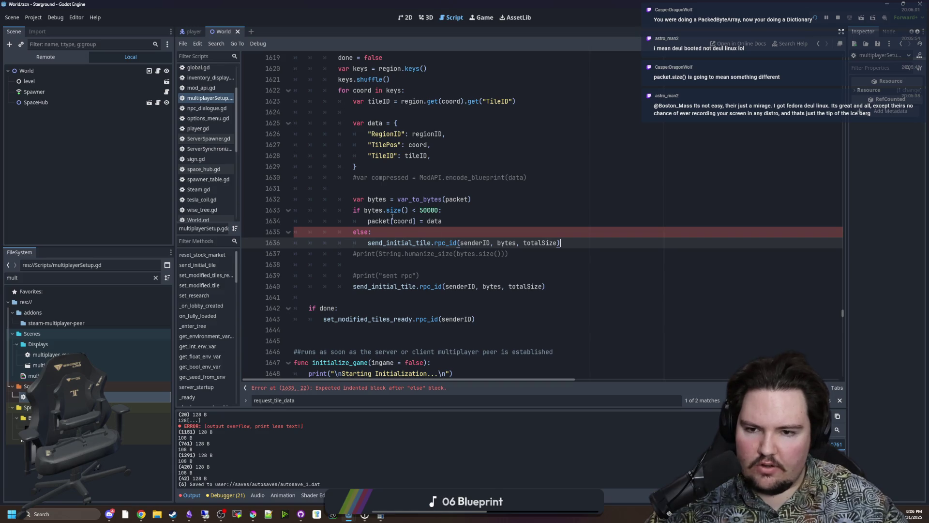
Step: Check the bytes uses in the new call and add a blank line after it
left_click(368, 199)
left_click(492, 253)
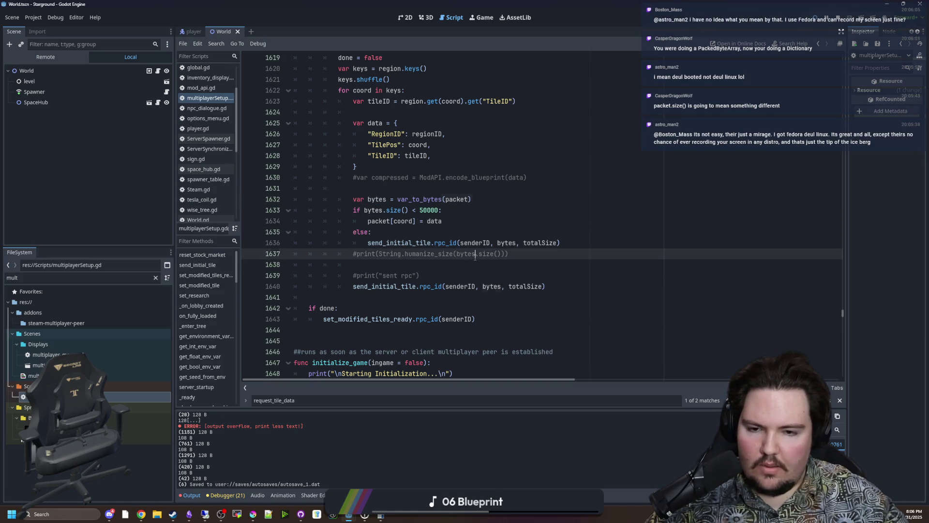
double_click(507, 243)
left_click(438, 265)
scroll(438, 265, "up", 1)
left_click(438, 267)
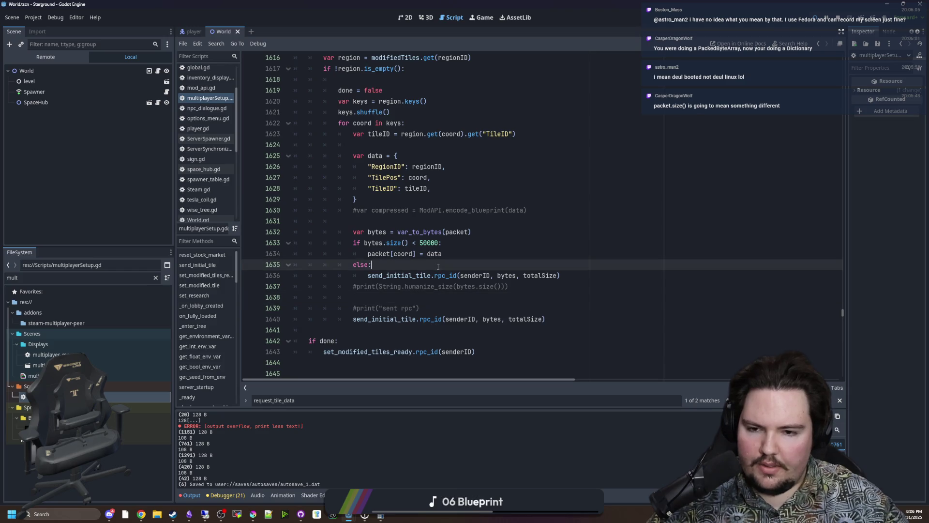
left_click(576, 277)
key("Return")
Step: Adjust the bytes.size() check block around the else branch
left_click(390, 266)
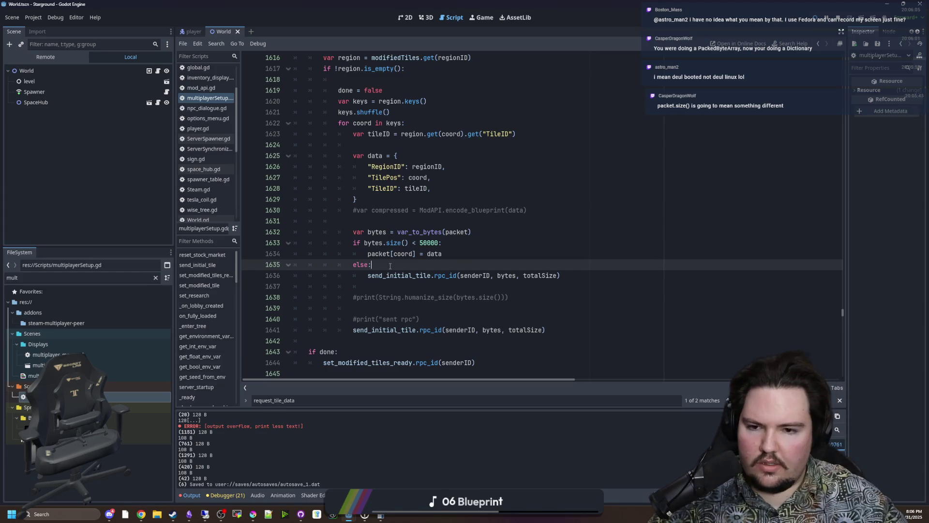
scroll(400, 261, "up", 1)
scroll(395, 262, "down", 2)
scroll(390, 263, "up", 1)
mouse_move(442, 253)
left_mouse_down()
mouse_move(354, 254)
mouse_move(353, 243)
left_mouse_up()
left_click(375, 254)
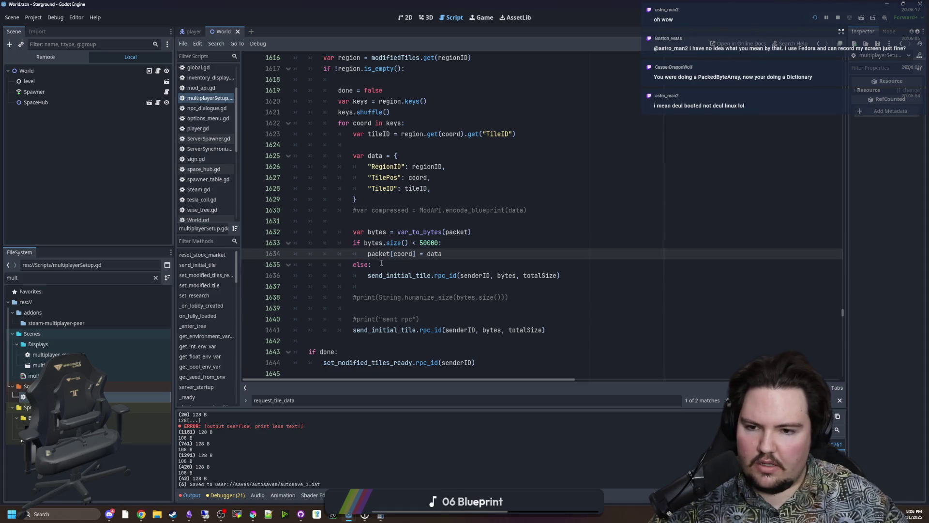
left_click(382, 264)
left_click(441, 286)
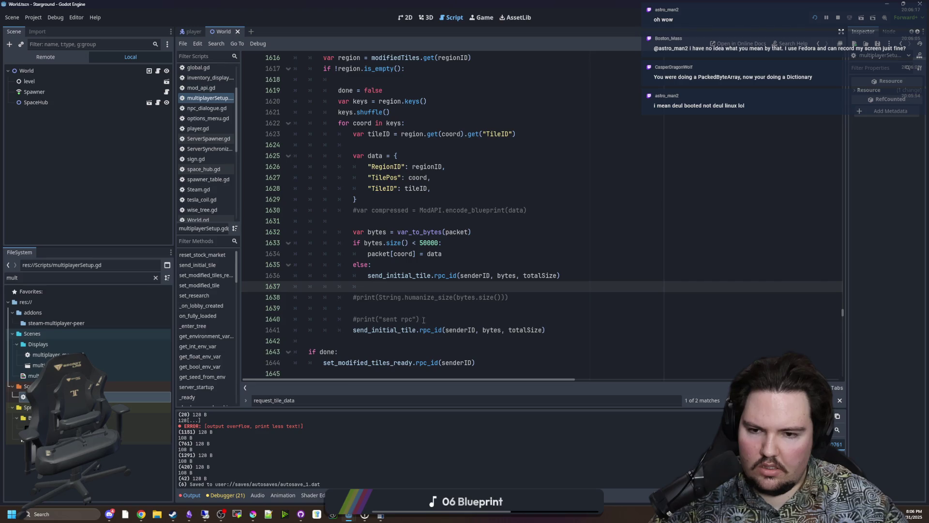
Step: Delete the commented print lines and outdent the original send_initial_tile call one level
mouse_move(434, 318)
left_mouse_down()
mouse_move(378, 306)
mouse_move(368, 286)
left_mouse_up()
key("BackSpace")
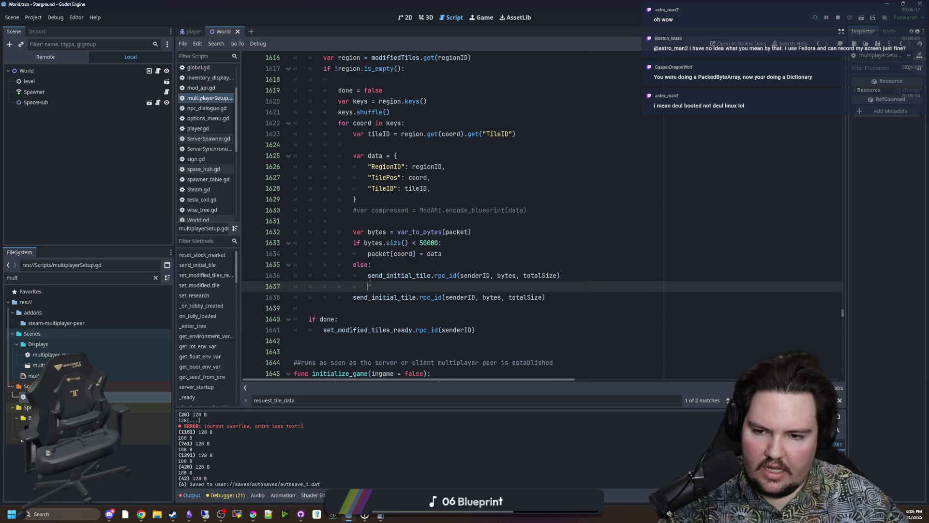
left_click(354, 297)
scroll(413, 298, "up", 1)
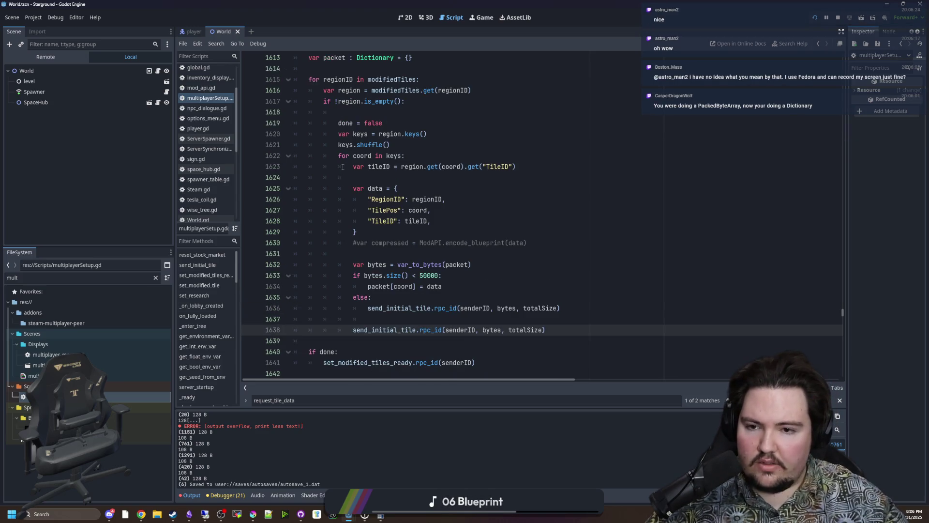
key("shift+Tab")
key("Return")
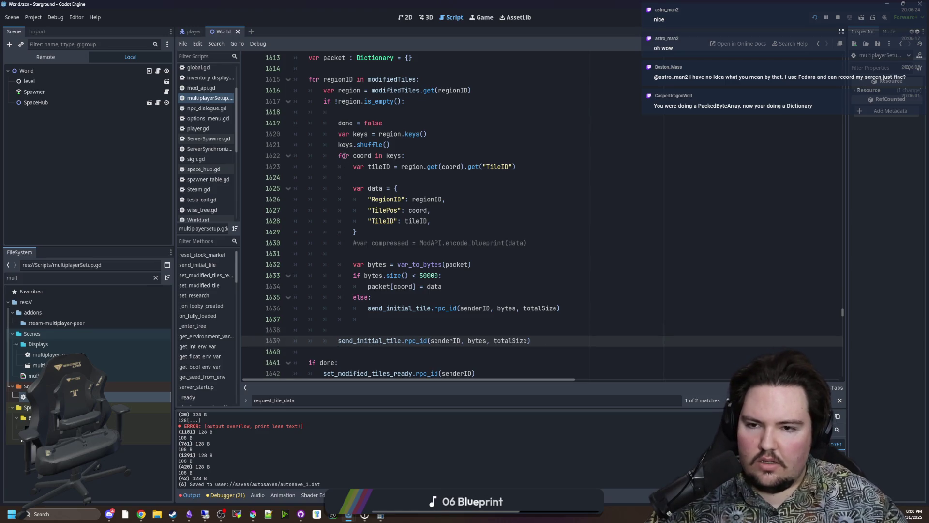
Step: Remove empty line 1618 and inspect the undeclared bytes in the trailing send call
left_click(360, 115)
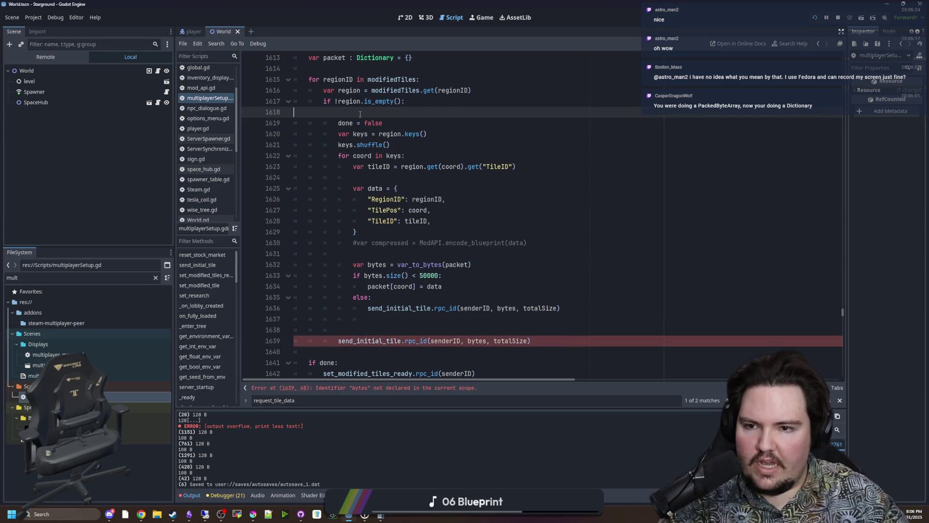
key("BackSpace")
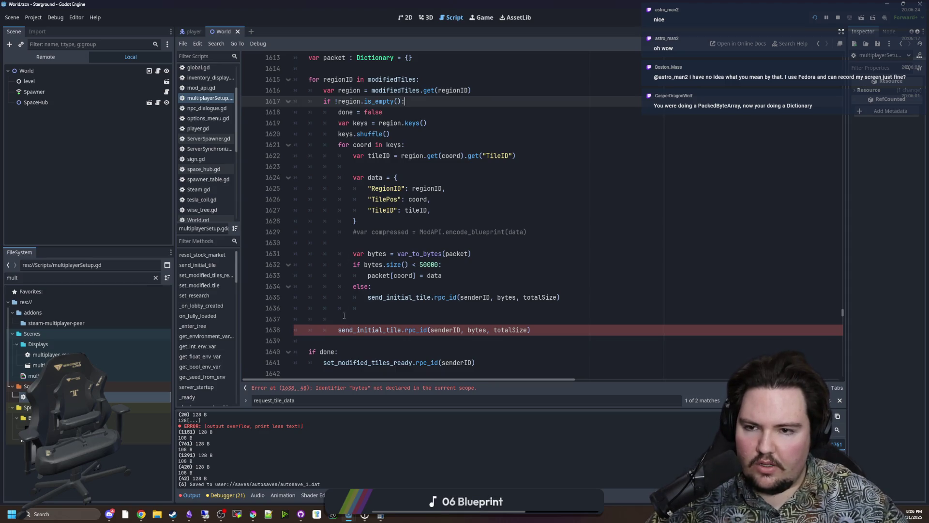
left_click(340, 327)
left_click(365, 321)
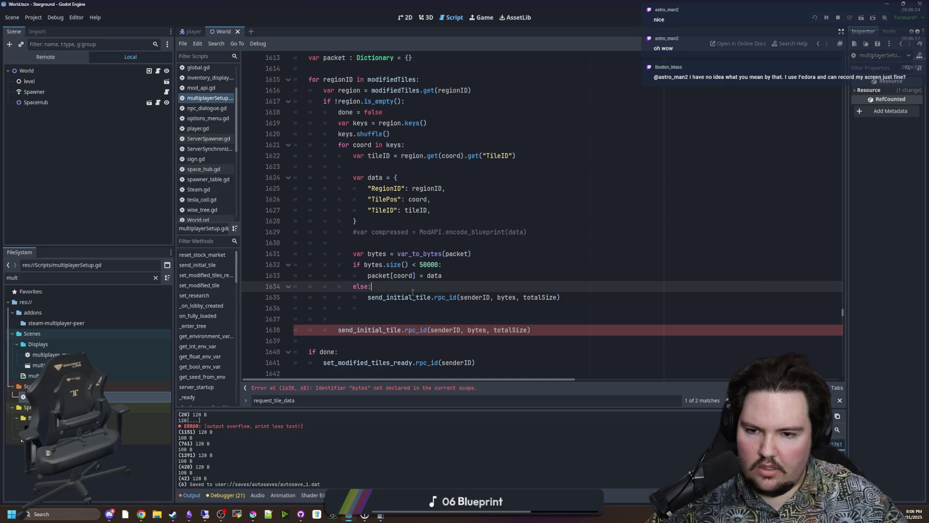
left_click_drag(481, 254, 356, 257)
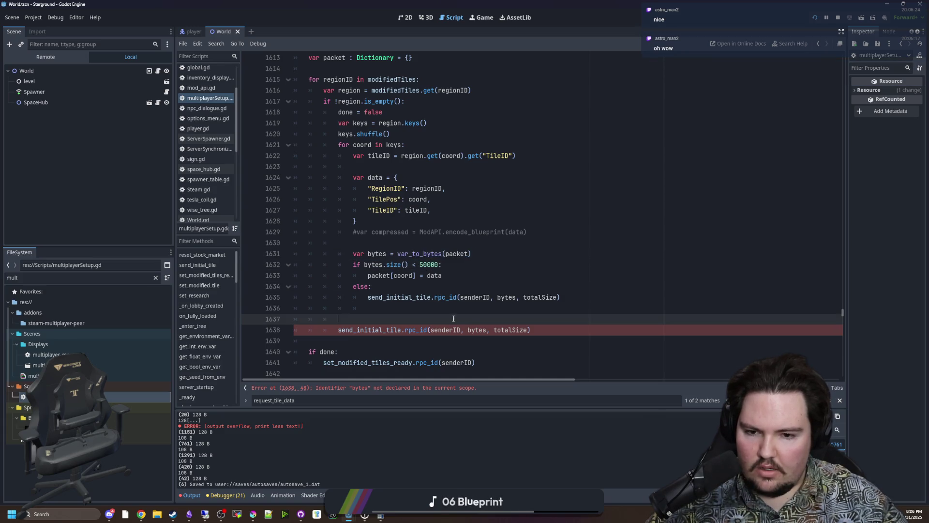
double_click(477, 329)
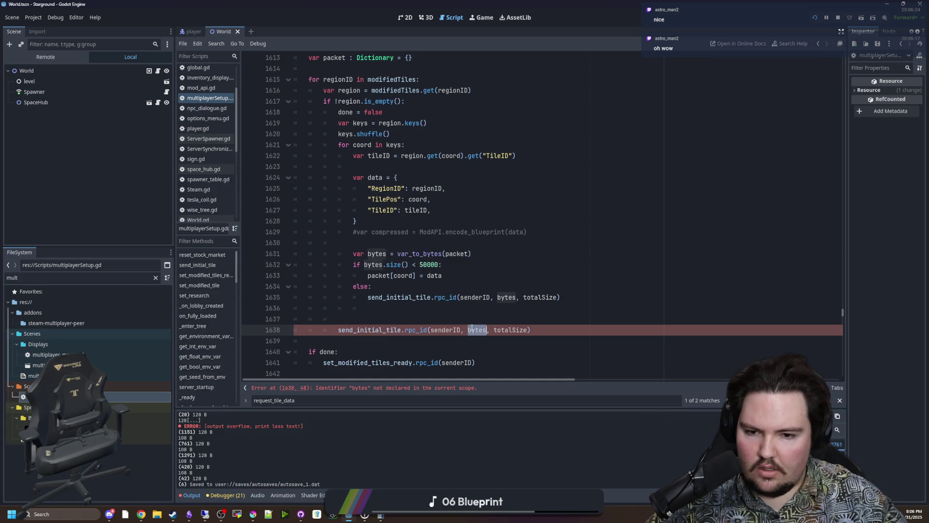
Step: Replace the bytes argument on line 1638 with var_to_bytes(packet) copied from line 1631
left_click(446, 297)
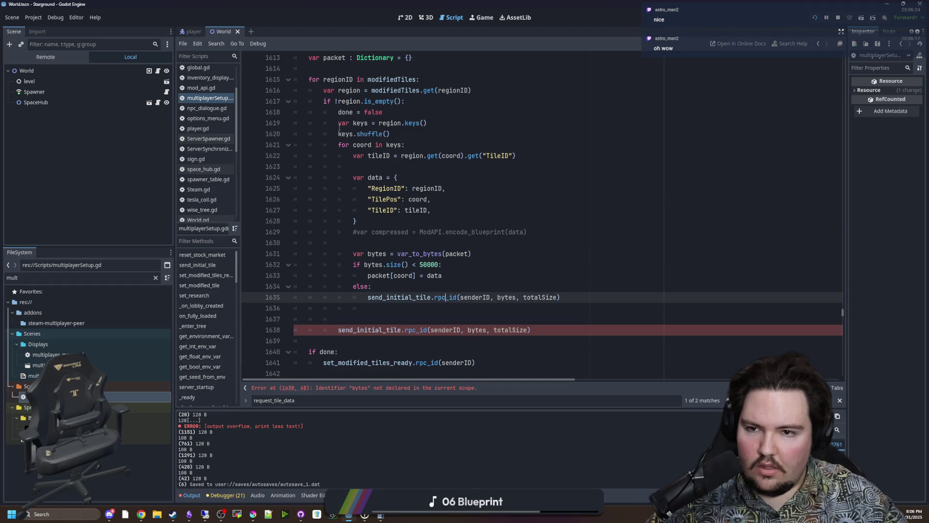
scroll(365, 125, "up", 1)
scroll(372, 136, "down", 1)
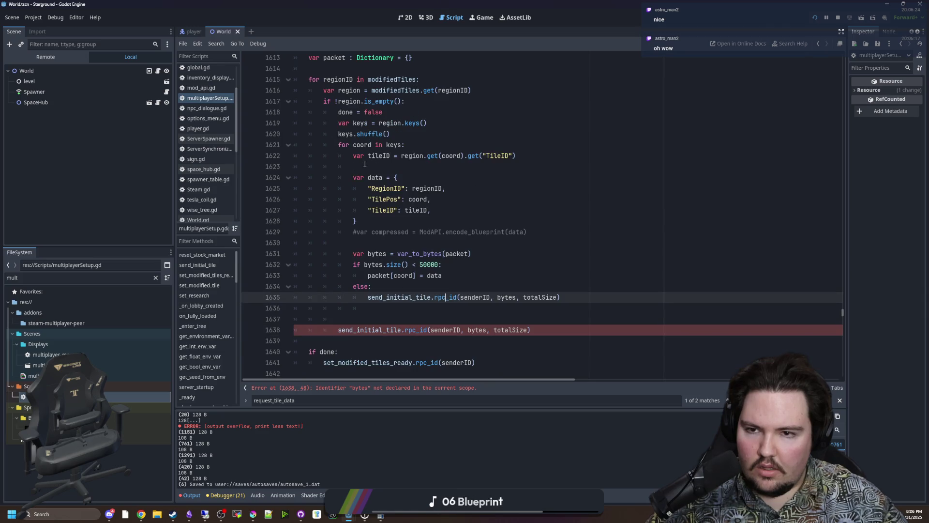
left_click(474, 319)
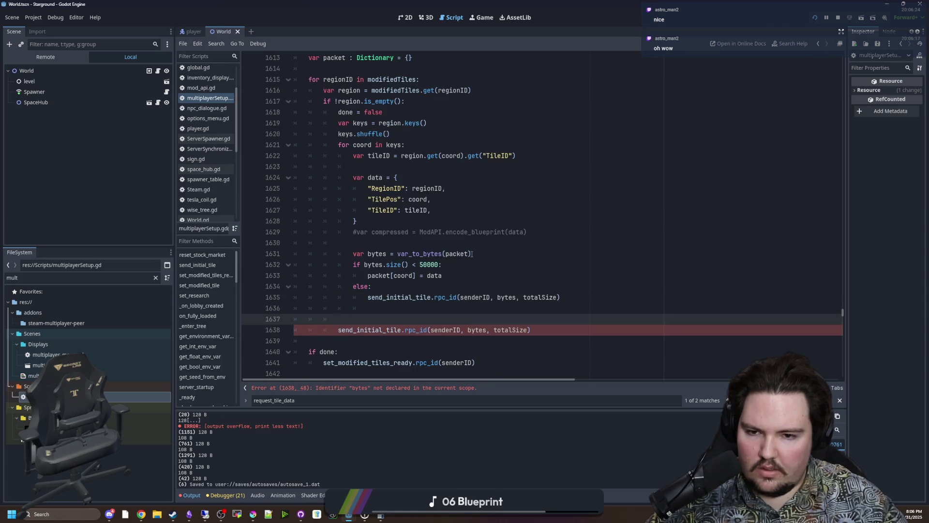
left_click_drag(472, 254, 398, 254)
key("ctrl+c")
double_click(477, 330)
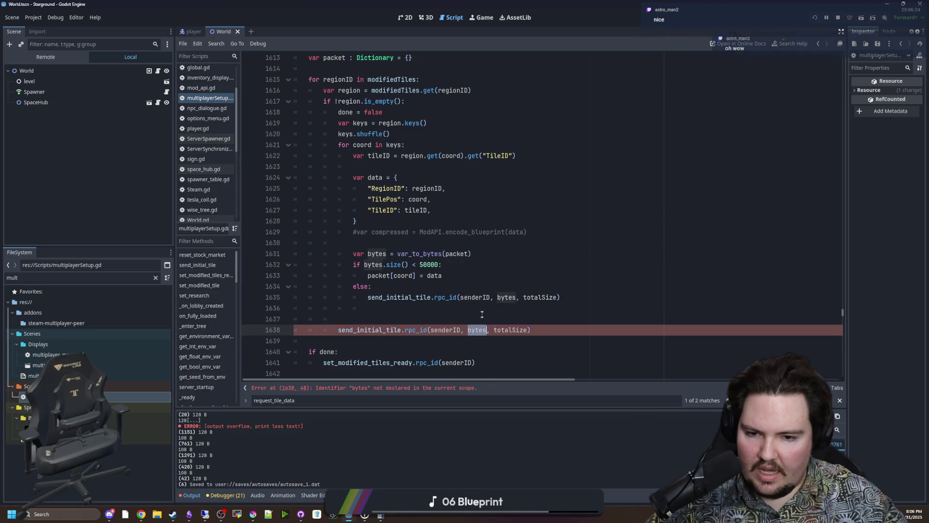
key("ctrl+v")
Step: Delete the empty line 1636 before the final send call
key("Up")
key("Up")
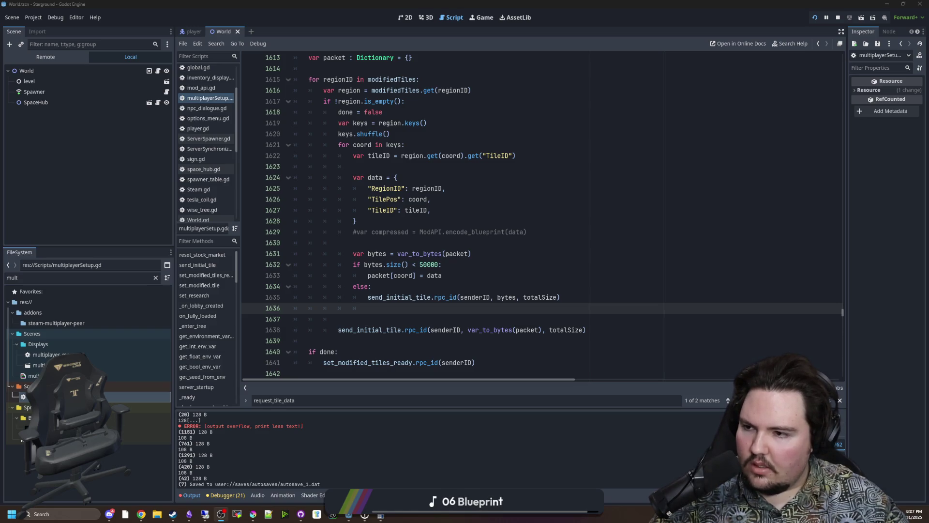
key("Up")
key("Up")
key("End")
key("shift+Up")
key("shift+End")
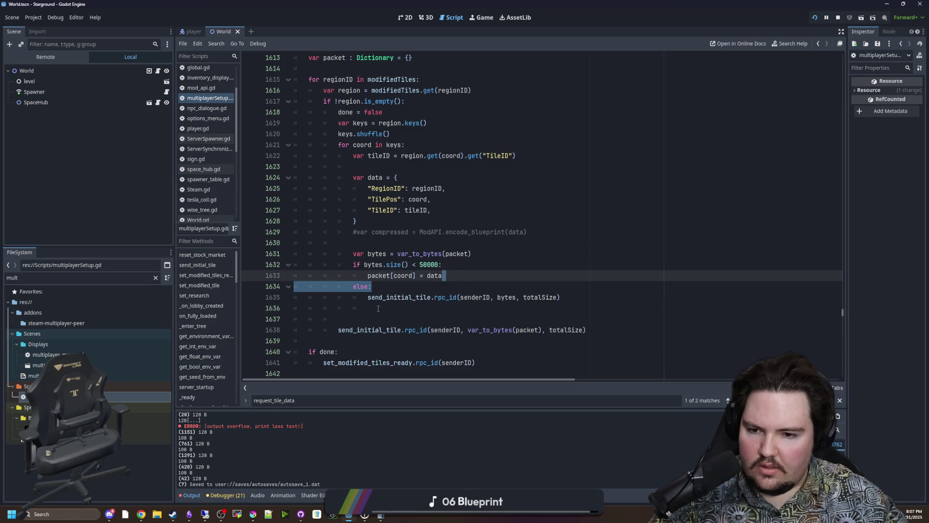
left_click(378, 309)
key("BackSpace")
key("Down")
scroll(334, 295, "down", 1)
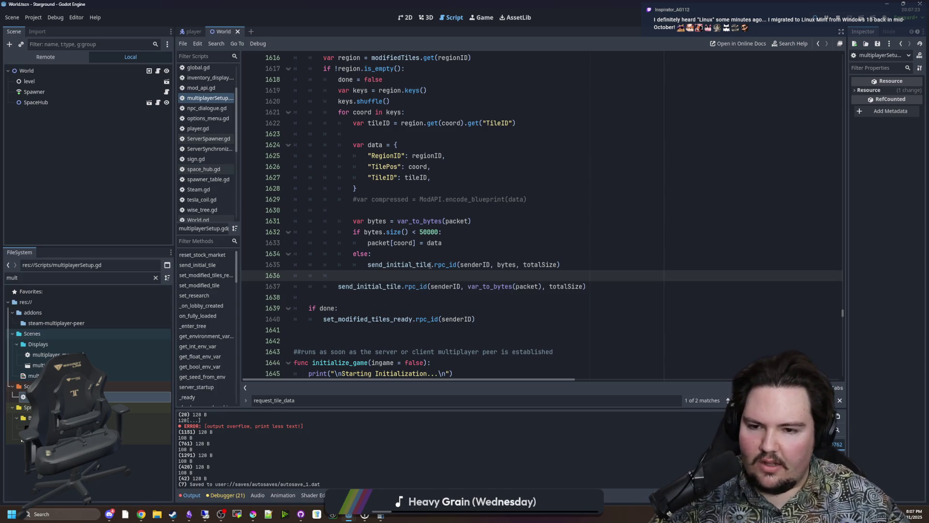
scroll(387, 278, "up", 2)
left_click(386, 280)
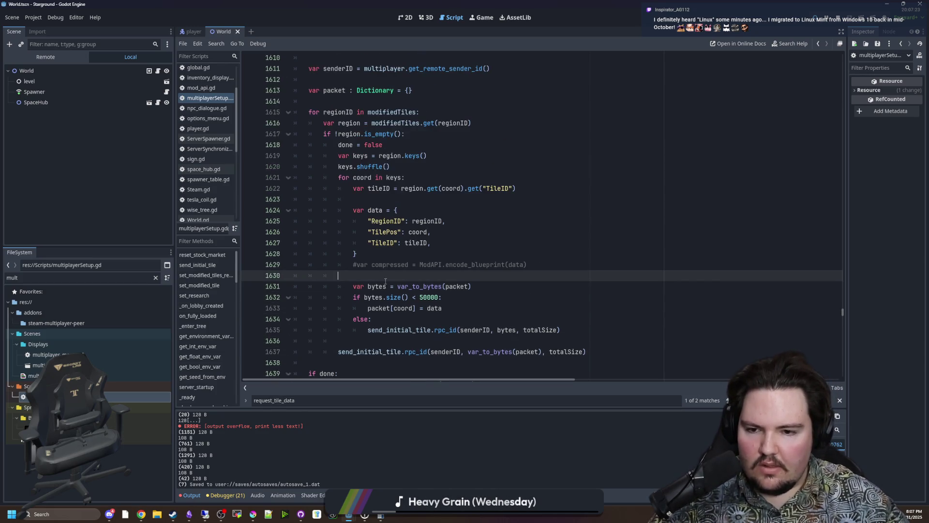
scroll(460, 279, "down", 1)
left_click(387, 308)
left_click(389, 244)
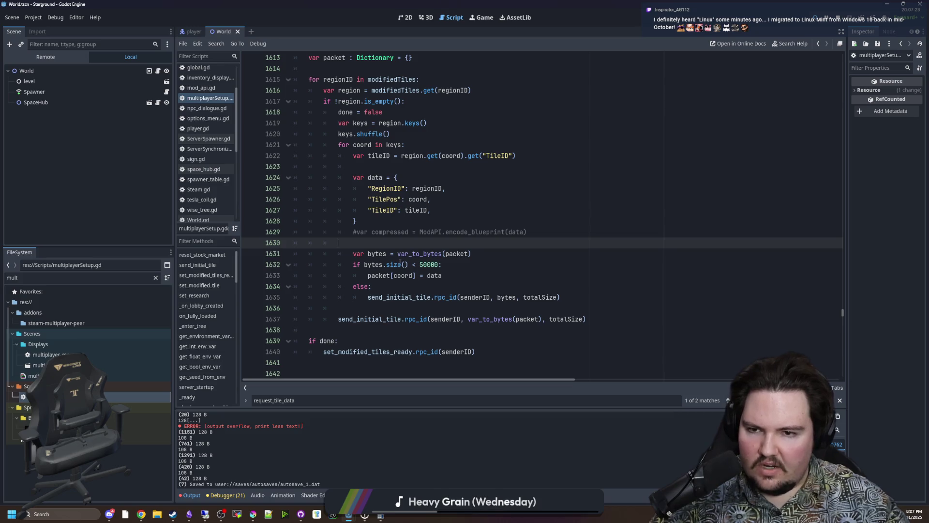
left_click(402, 276)
left_click_drag(417, 244, 426, 236)
left_click(422, 237)
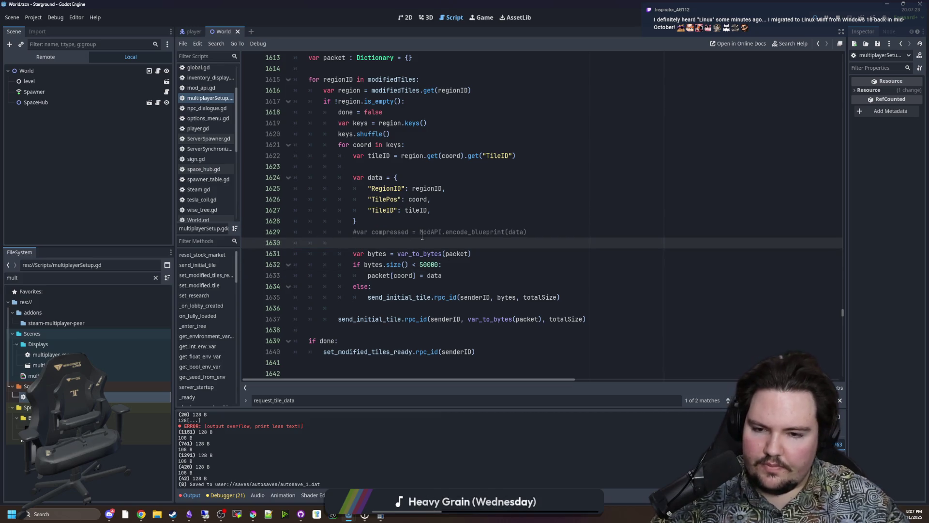
left_click(402, 286)
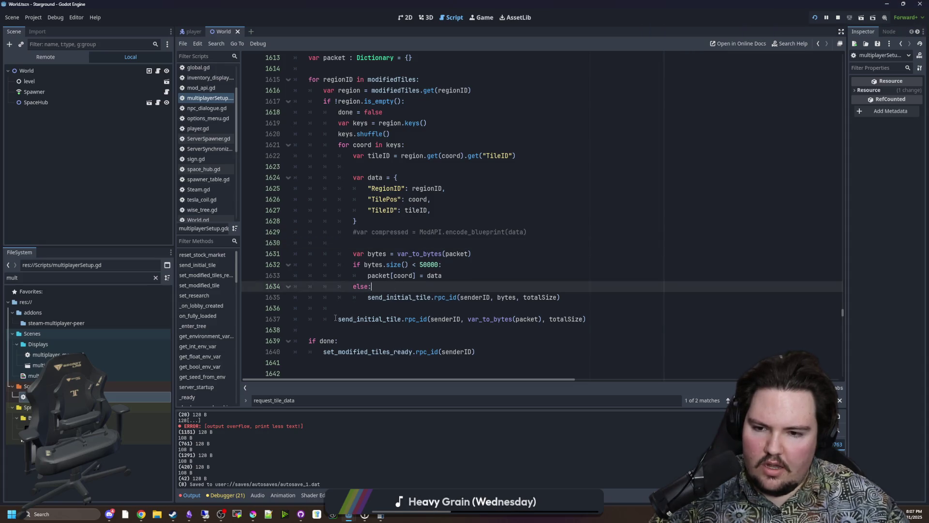
left_click_drag(335, 318, 605, 316)
left_click(606, 316)
Step: Add packet.clear() after the final send_initial_tile call and review lines 1630–1638
key("Return")
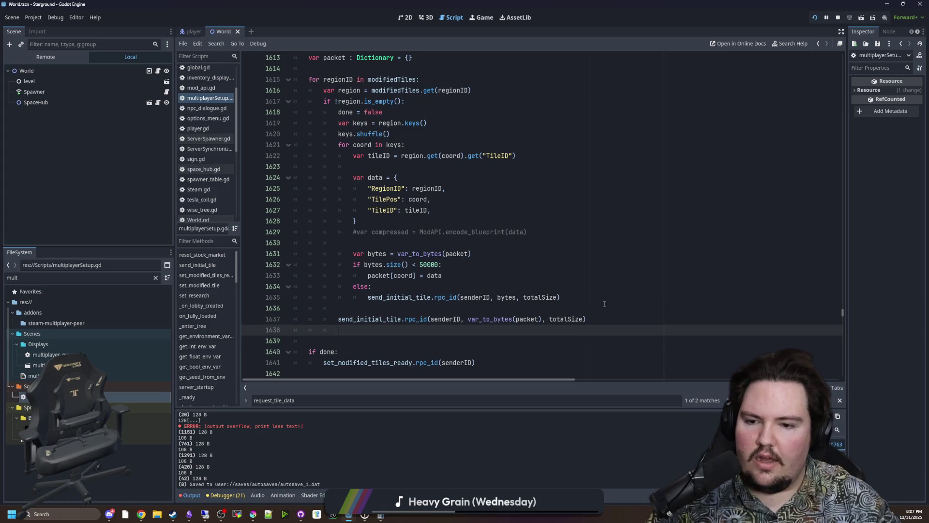
type("packet = {P")
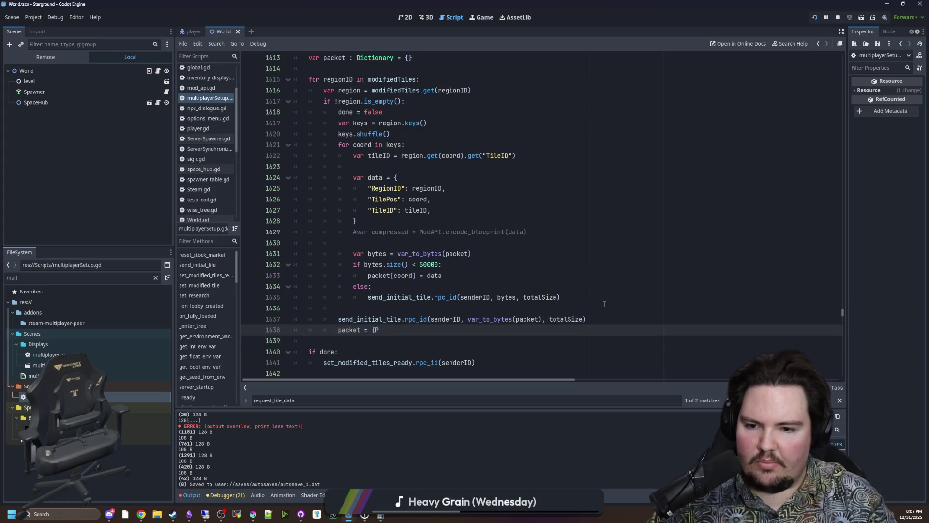
type(".clear()")
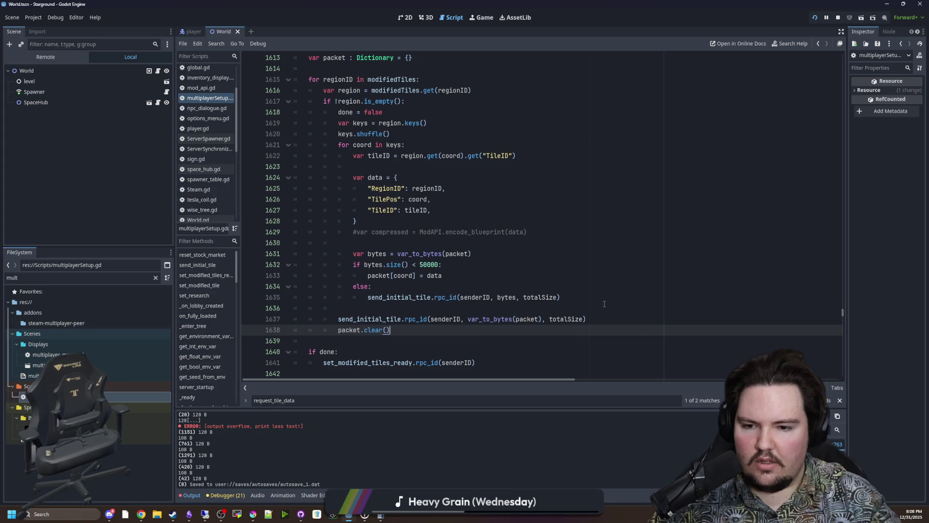
scroll(361, 155, "up", 1)
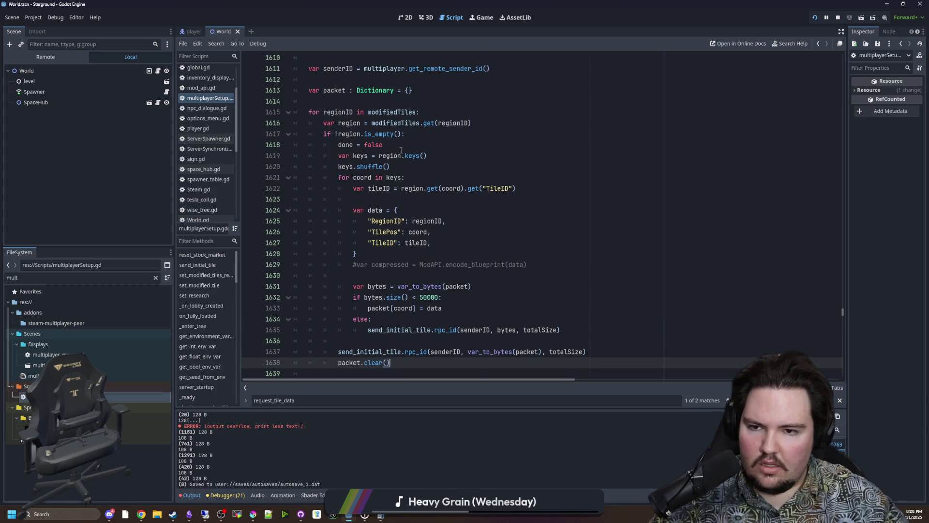
left_click(401, 147)
scroll(333, 108, "down", 1)
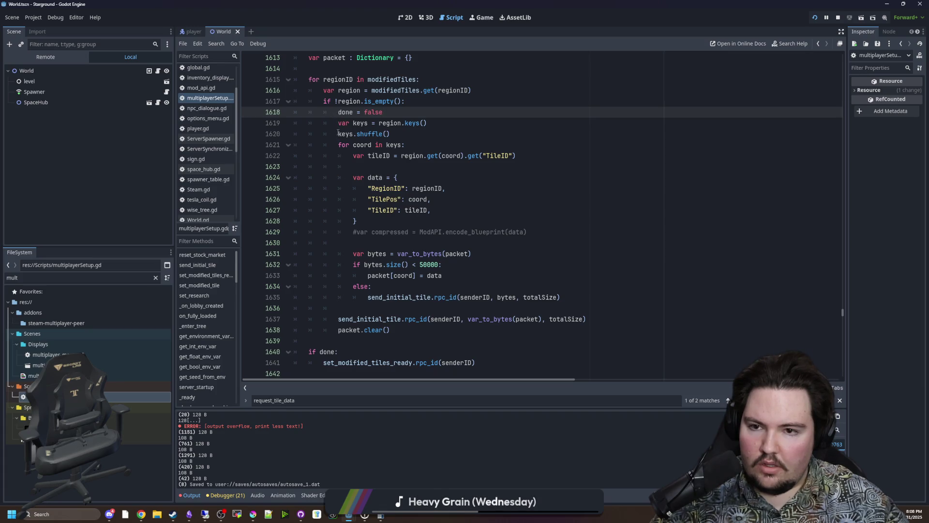
mouse_move(261, 240)
left_mouse_down()
mouse_move(261, 336)
mouse_move(264, 319)
left_mouse_up()
left_click(262, 339)
Step: Review the size check and else branch, then add a blank line before the final send
left_click(369, 310)
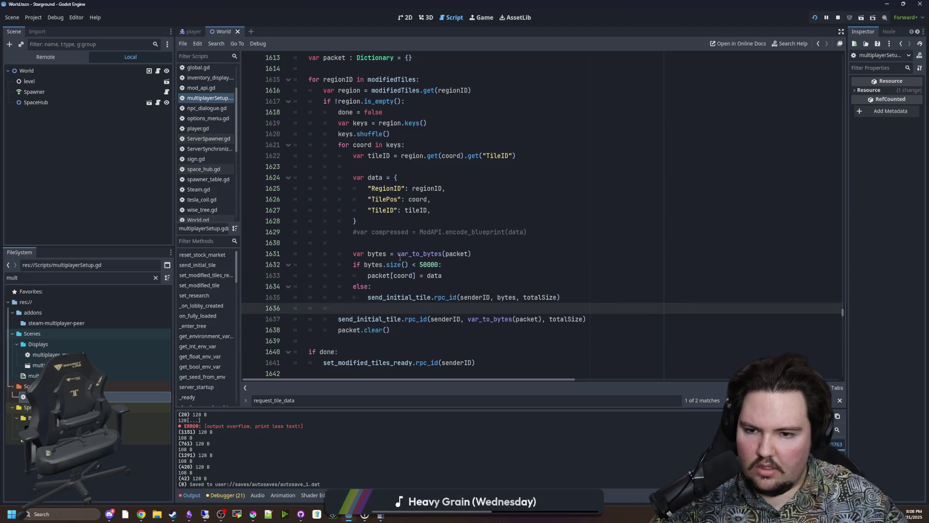
scroll(400, 256, "up", 1)
left_click(403, 274)
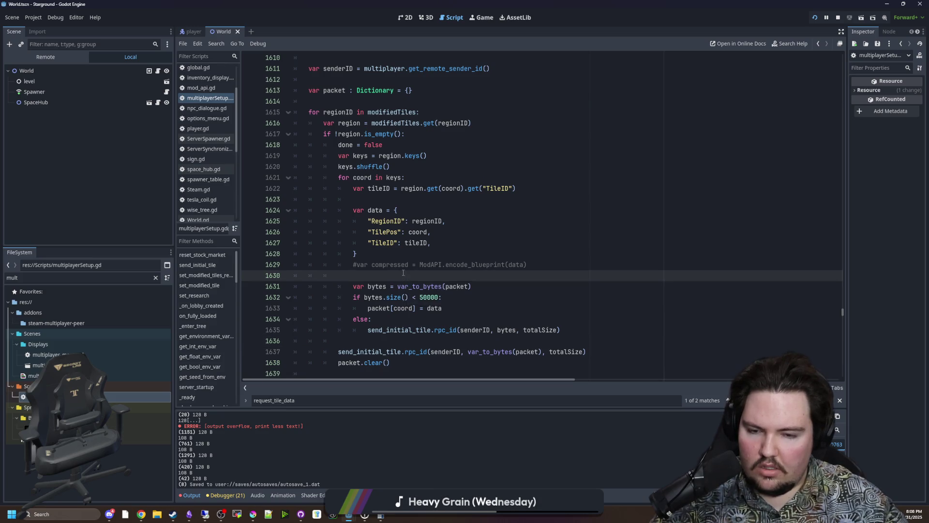
scroll(403, 273, "down", 2)
left_click(426, 254)
left_click(439, 208)
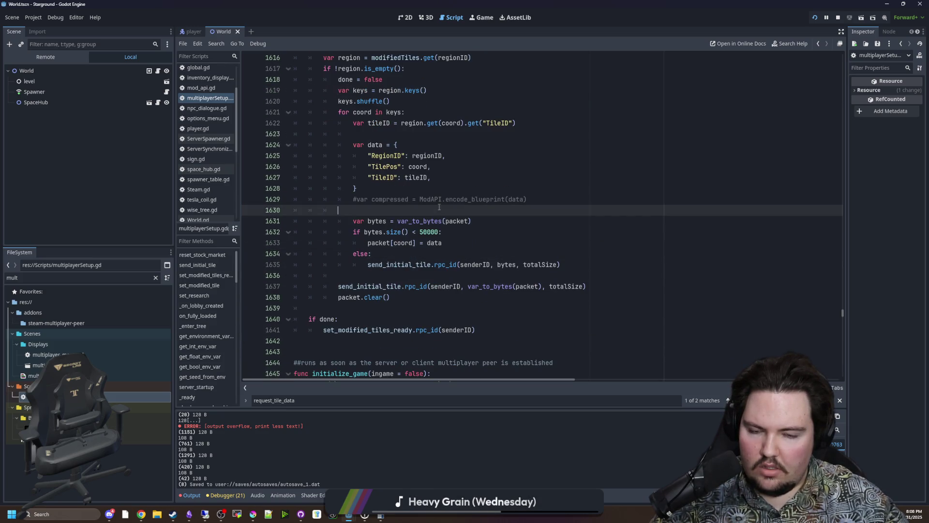
left_click_drag(448, 243, 368, 243)
key("Down")
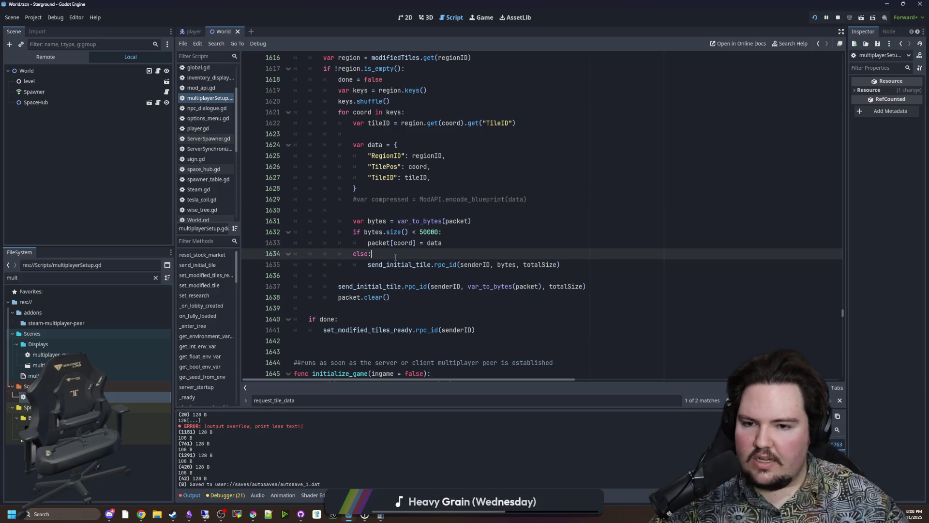
mouse_move(441, 229)
left_mouse_down()
mouse_move(397, 221)
mouse_move(382, 232)
mouse_move(443, 243)
left_mouse_up()
left_click(364, 248)
left_click(442, 243)
left_click(414, 251)
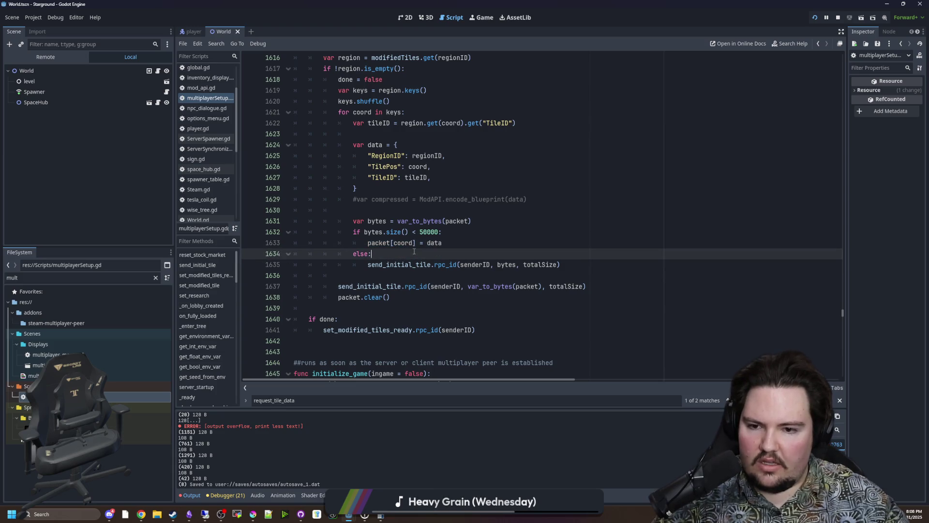
left_click(402, 277)
key("Return")
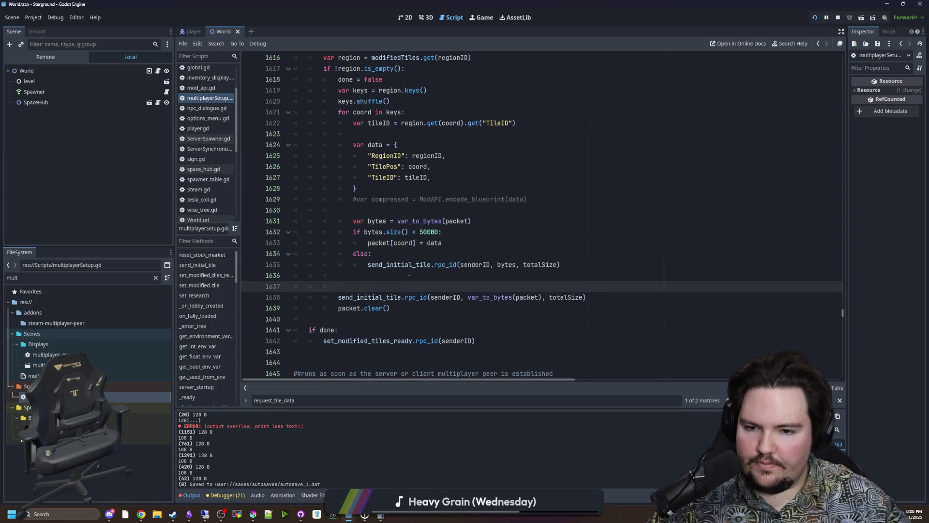
Step: Undo the extra blank line and add print("Sending full packet") under else:
key("ctrl+z")
left_click(397, 256)
key("Return")
type("print(\"Sending full pack")
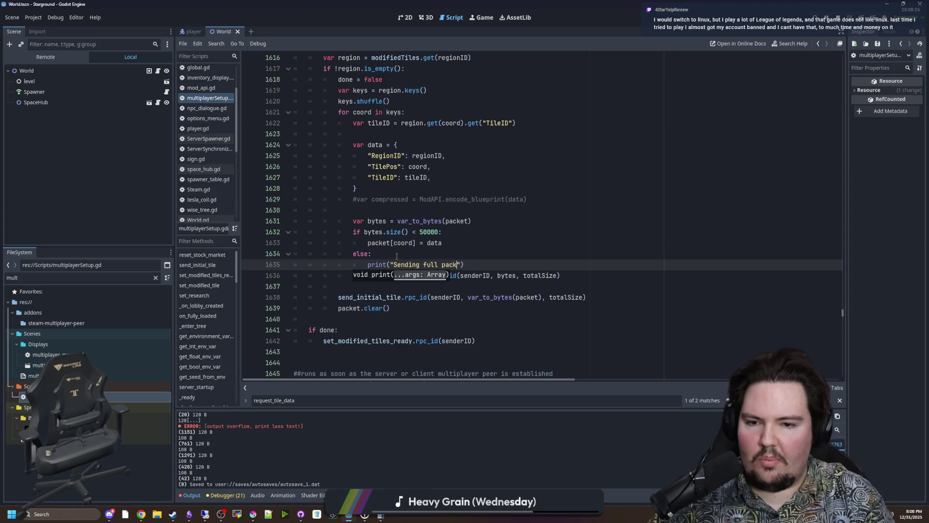
type("et")
key("End")
key("shift+Home")
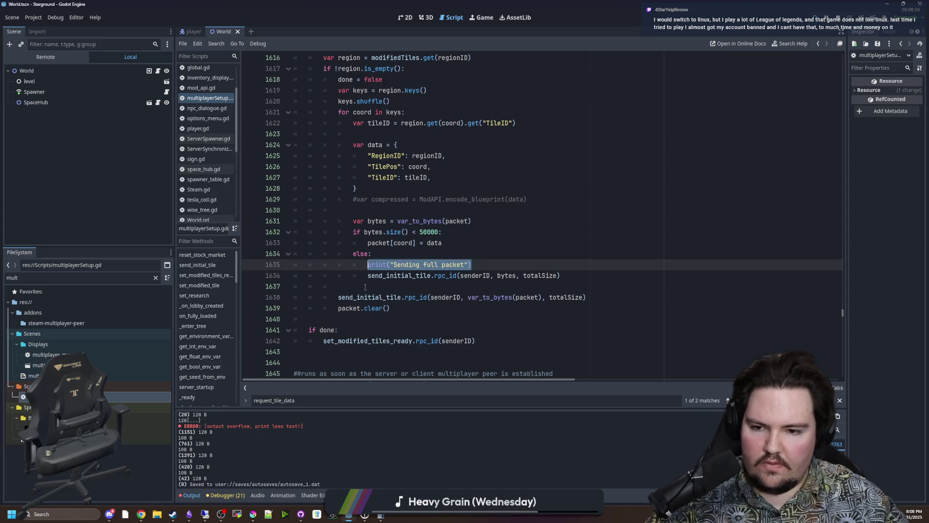
Step: Add print("Send remainder packet") before the final send and save the script
left_click(361, 287)
key("Return")
key("Return")
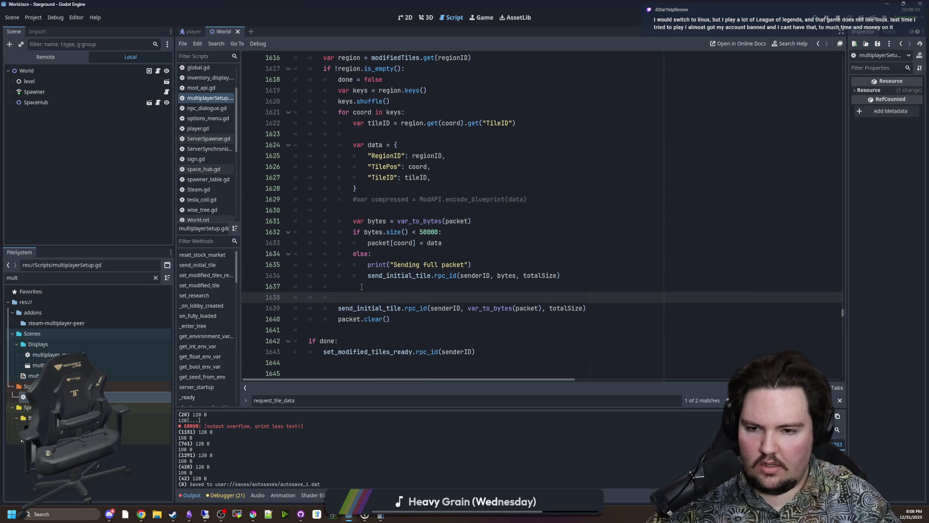
key("BackSpace")
type("print(s")
key("BackSpace")
type("\"Send remained")
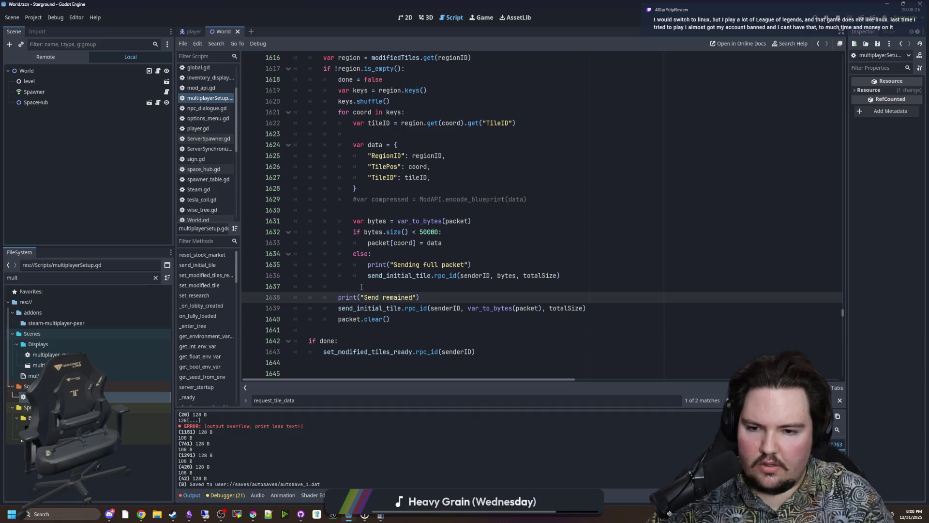
key("BackSpace")
key("BackSpace")
type("der packet")
left_click(361, 287)
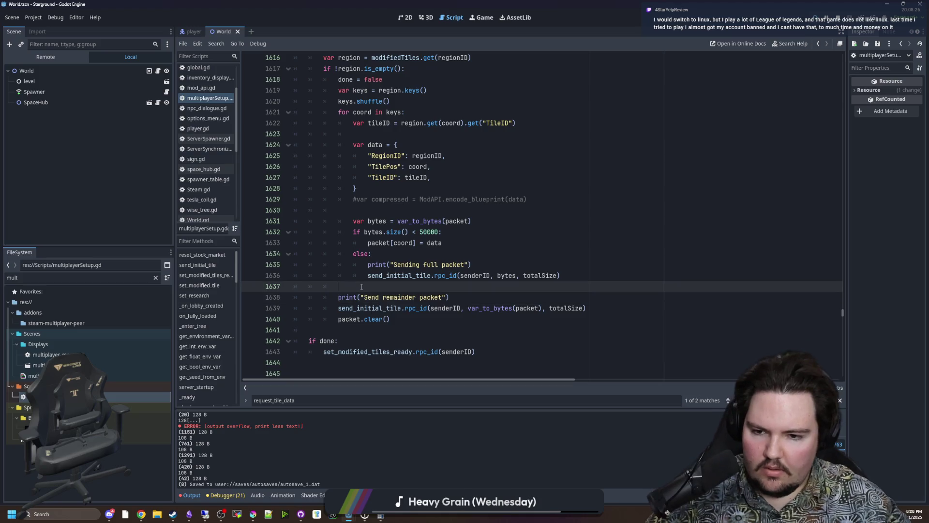
key("ctrl+s")
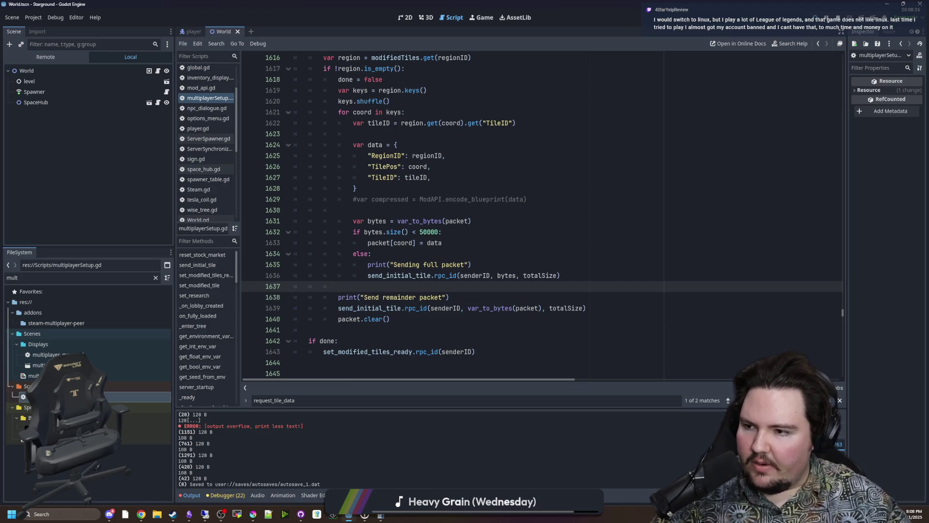
scroll(348, 171, "up", 4)
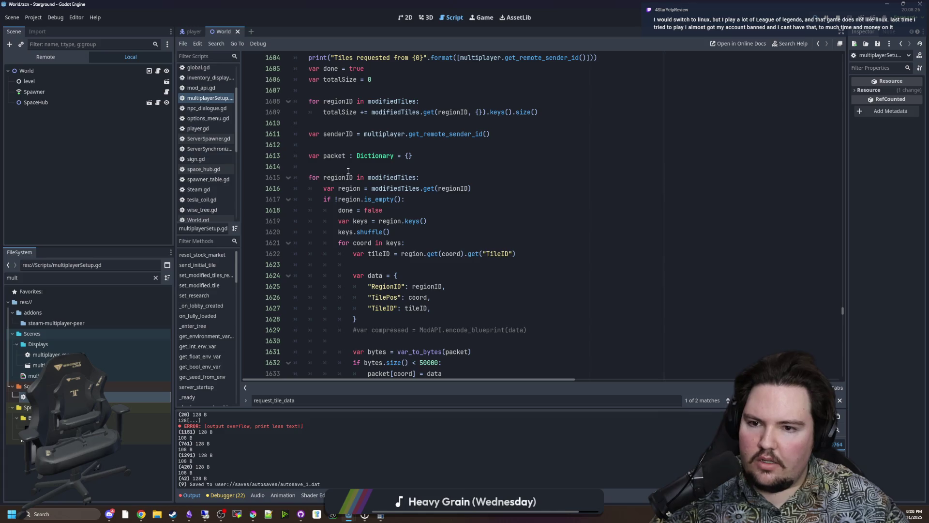
Step: Review the packet declaration and the packet[coord] = data building lines
left_click(417, 155)
key("shift+Home")
key("End")
scroll(428, 181, "down", 1)
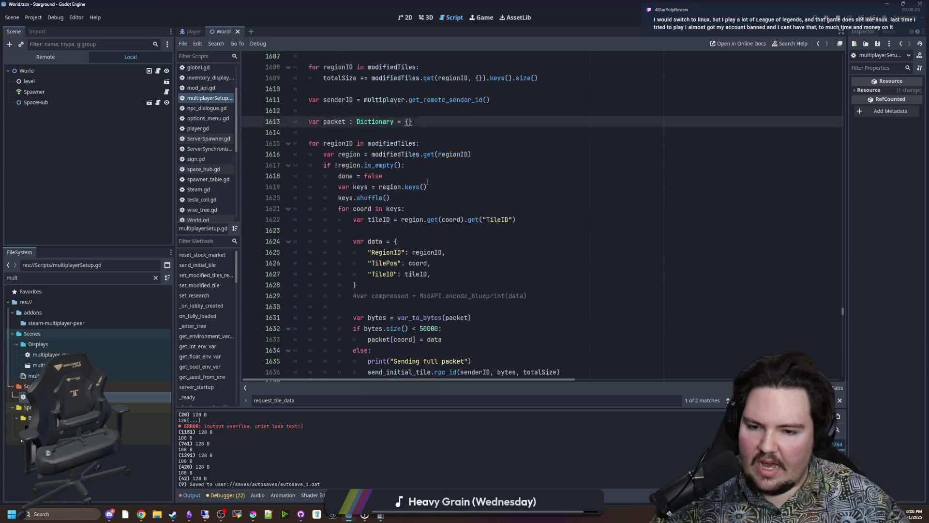
scroll(428, 181, "down", 2)
left_click(458, 275)
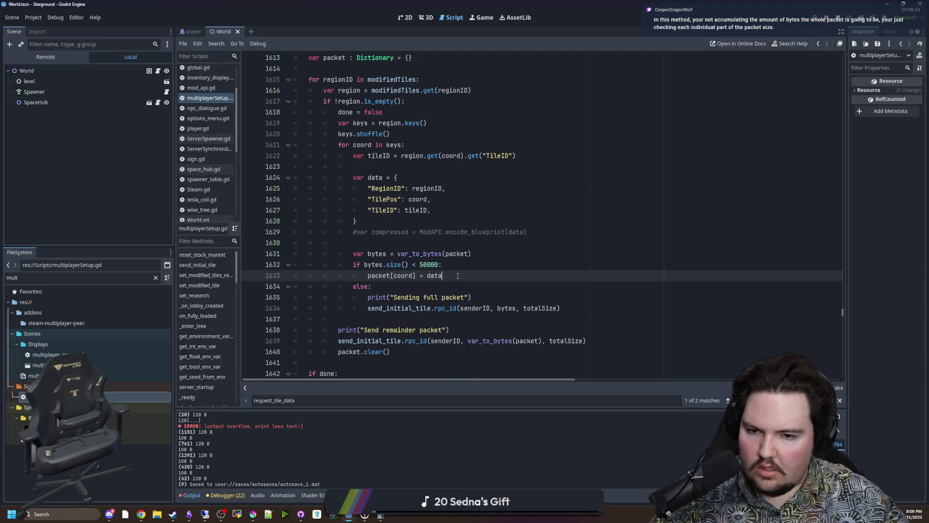
key("Up")
key("Up")
key("Up")
key("Down")
key("Down")
key("Down")
key("Up")
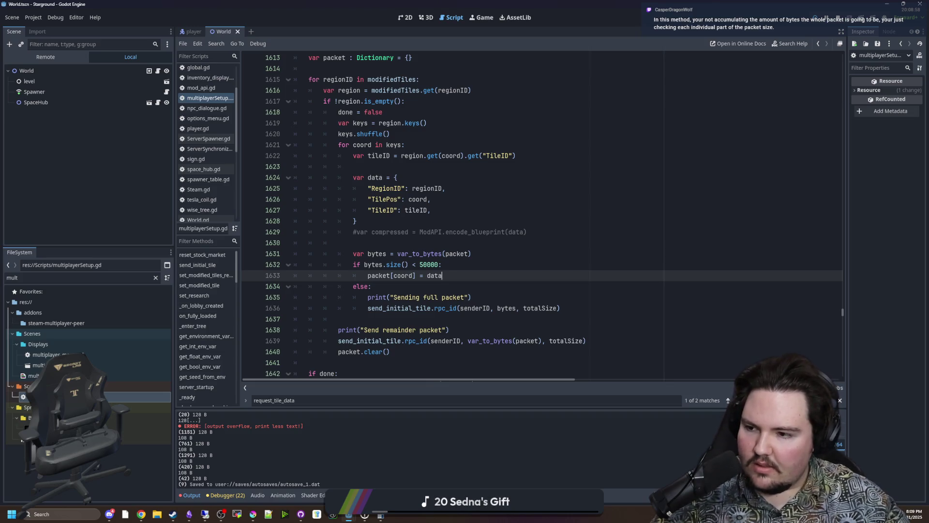
key("alt+Tab")
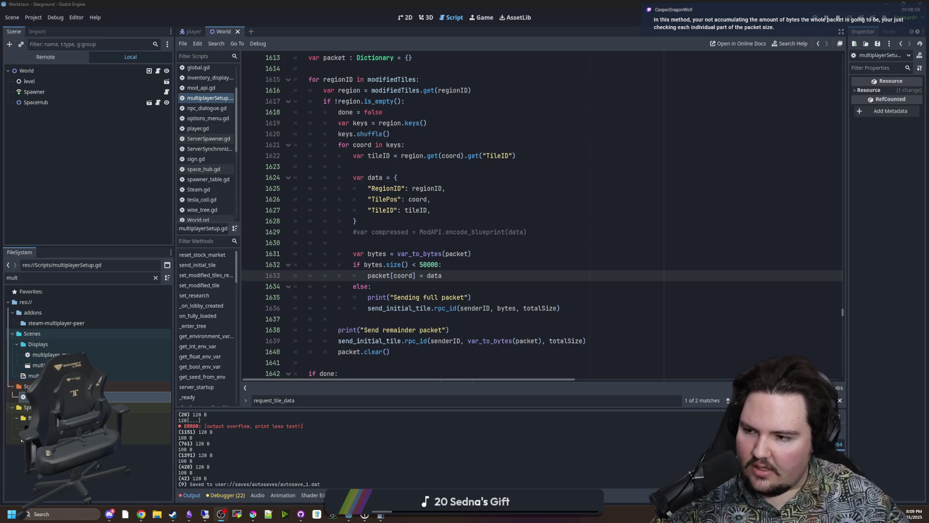
Step: Inspect the packet Dictionary declaration on line 1613 and var_to_bytes(packet) on line 1631
left_click(447, 244)
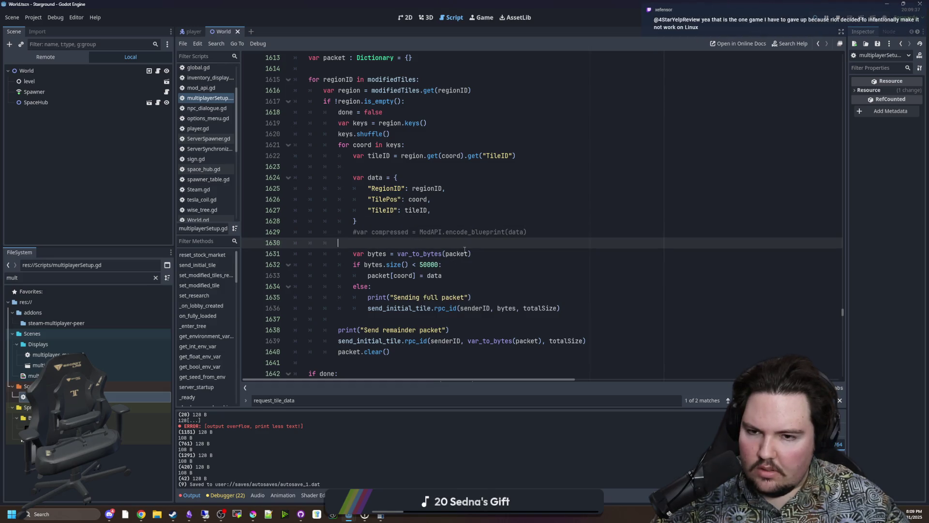
scroll(382, 179, "up", 2)
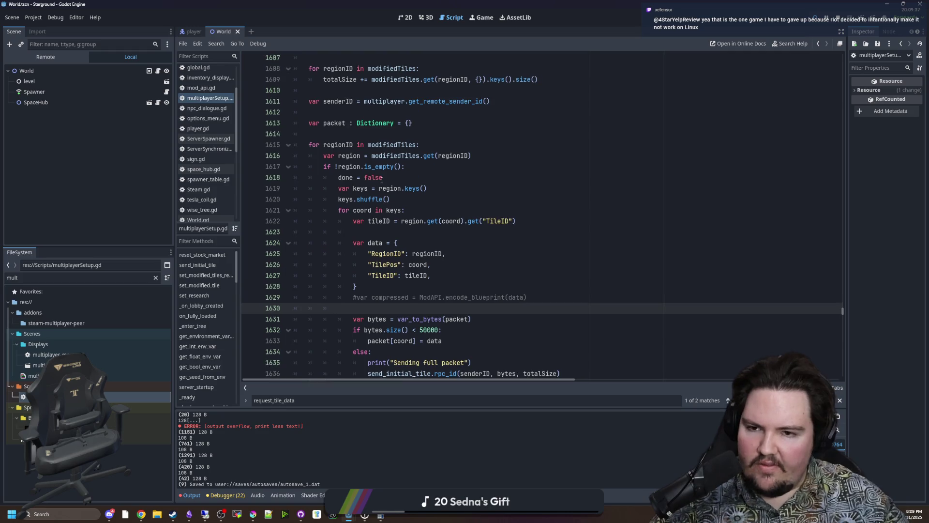
left_click(433, 120)
scroll(400, 254, "down", 2)
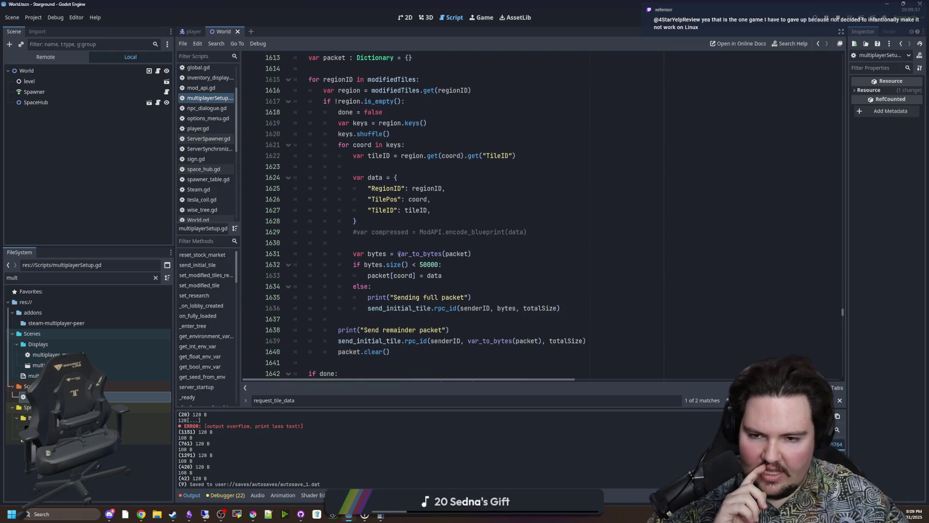
double_click(399, 253)
key("End")
scroll(411, 241, "down", 1)
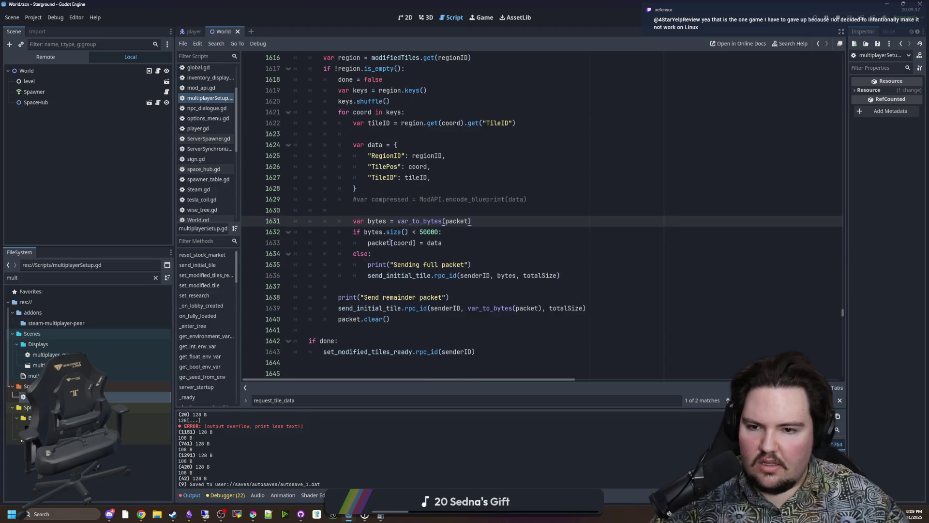
scroll(361, 234, "up", 2)
left_click(435, 90)
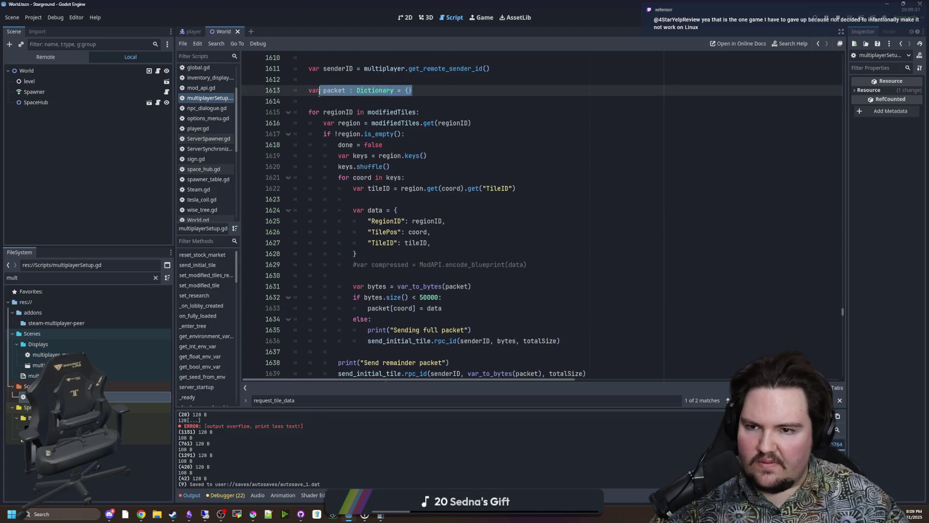
key("Down")
scroll(352, 135, "up", 2)
scroll(352, 135, "down", 2)
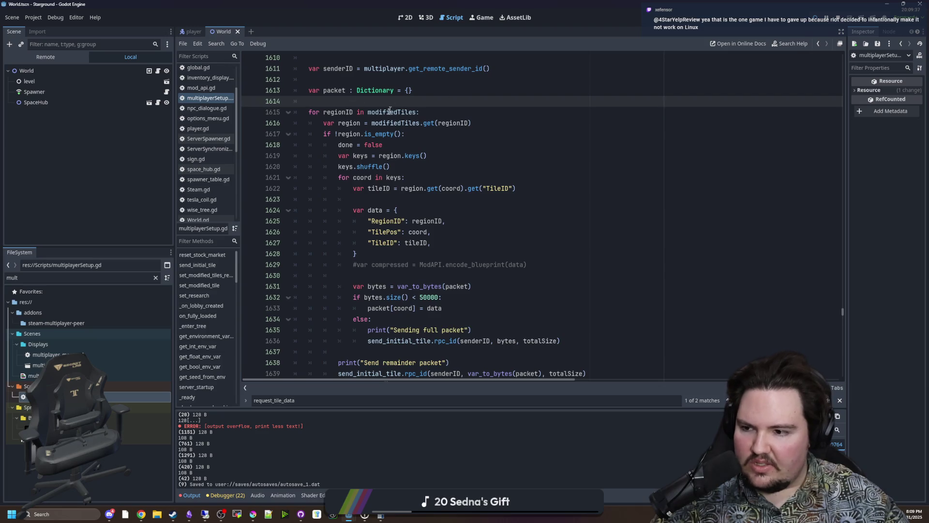
scroll(393, 106, "down", 2)
scroll(395, 227, "down", 1)
scroll(395, 227, "up", 1)
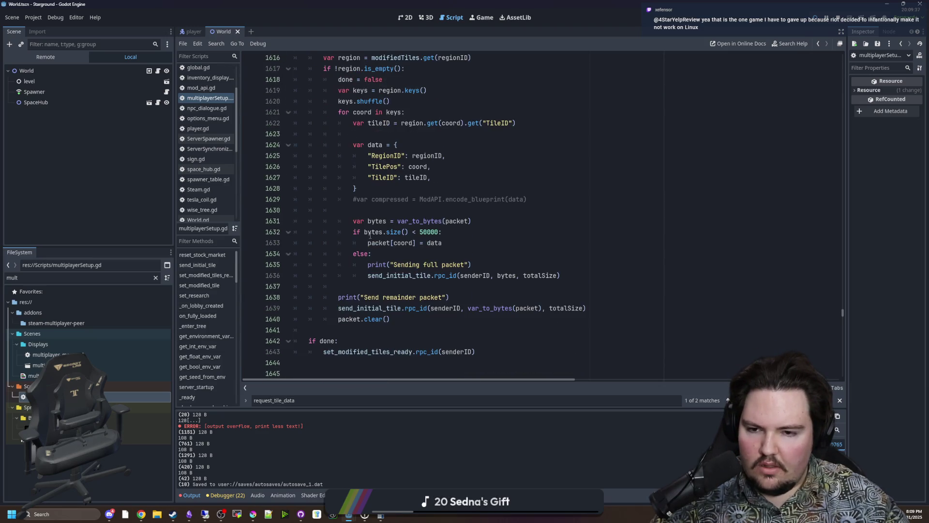
Step: Check the 50000-byte size limit and else branch, then save the scene and script
left_click(439, 232)
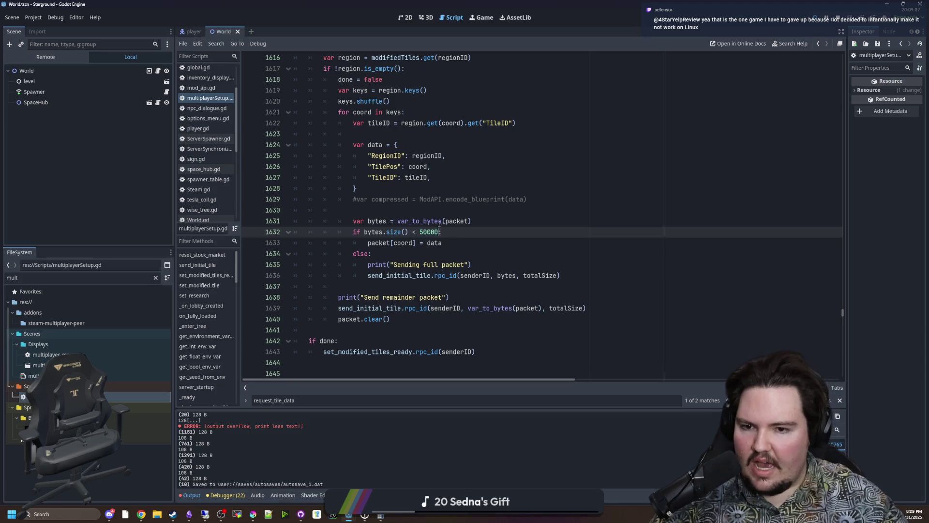
double_click(401, 220)
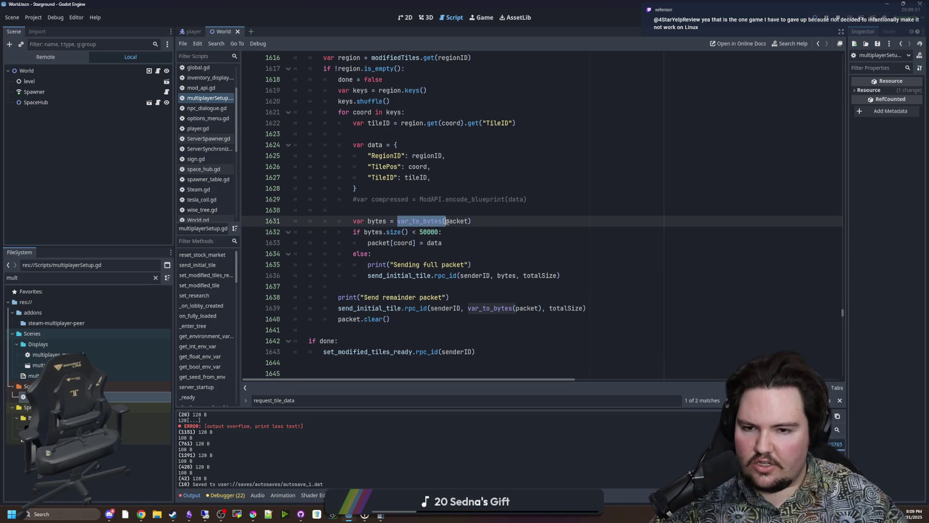
key("Right")
mouse_move(364, 233)
left_mouse_down()
mouse_move(443, 245)
mouse_move(369, 242)
mouse_move(446, 246)
left_mouse_up()
left_click(453, 245)
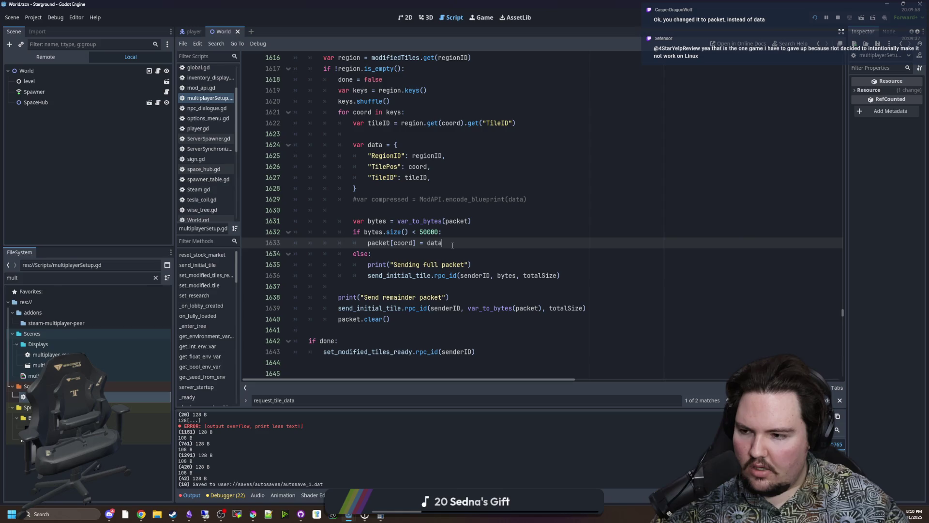
left_click(424, 253)
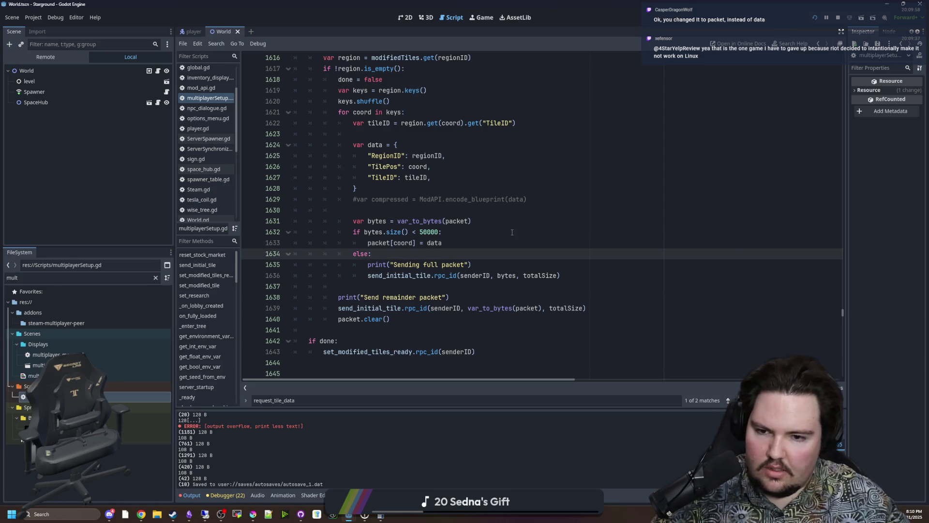
left_click(401, 285)
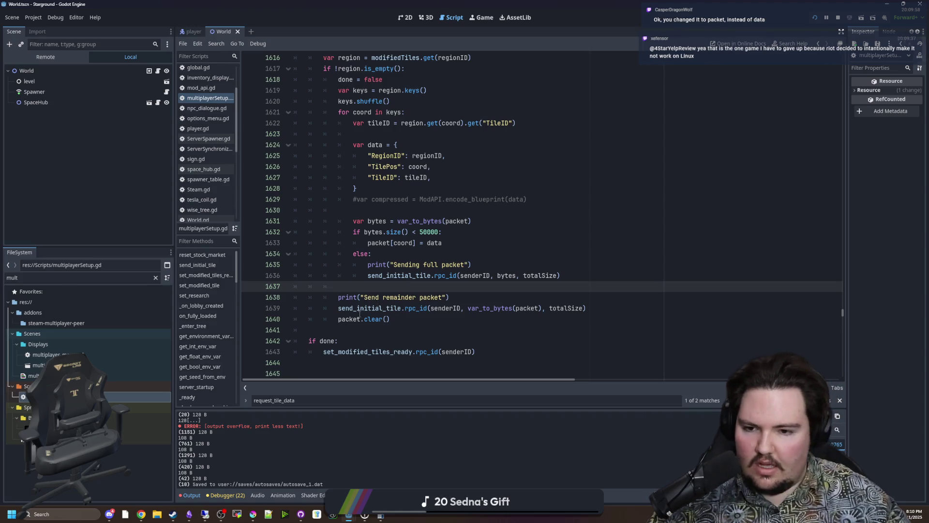
left_click(353, 330)
scroll(353, 315, "up", 2)
scroll(353, 315, "up", 1)
left_click(381, 305)
key("ctrl+s")
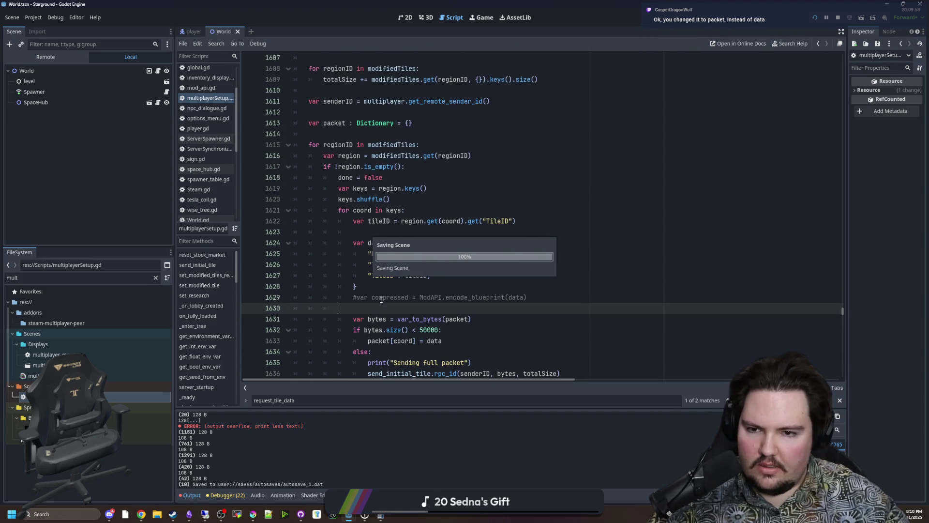
Step: Jump from the line 1636 call to the send_initial_tile definition at line 109
left_click(384, 229)
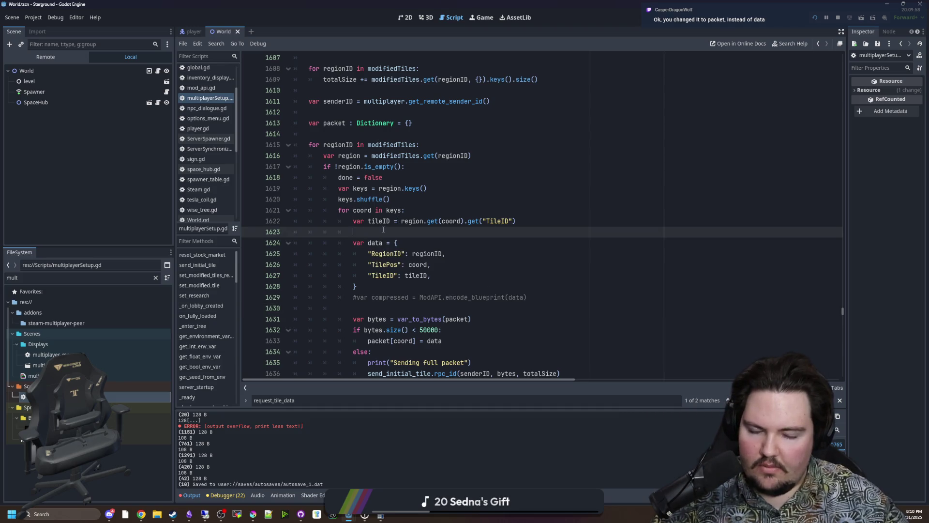
scroll(383, 230, "down", 2)
mouse_move(423, 254)
left_mouse_down()
mouse_move(475, 254)
mouse_move(479, 232)
mouse_move(397, 253)
left_mouse_up()
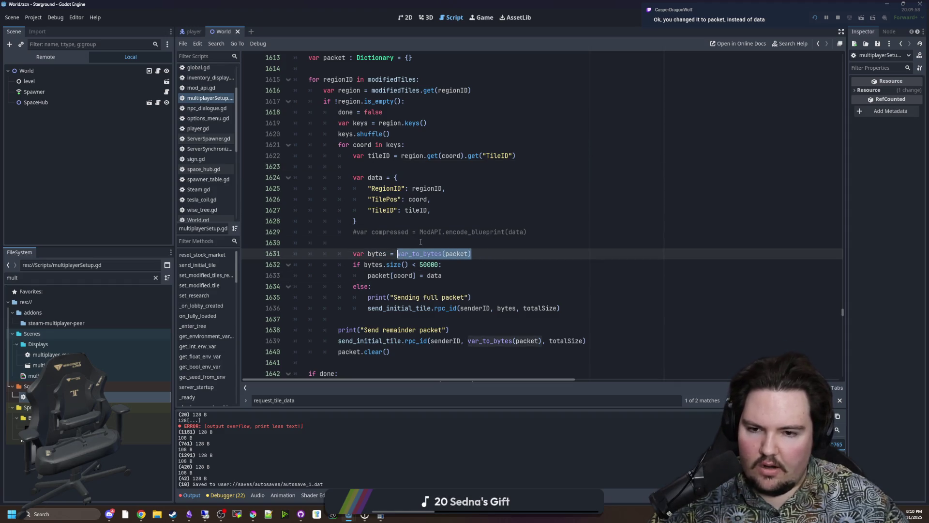
left_click(420, 241)
scroll(414, 269, "down", 4)
scroll(389, 250, "down", 3)
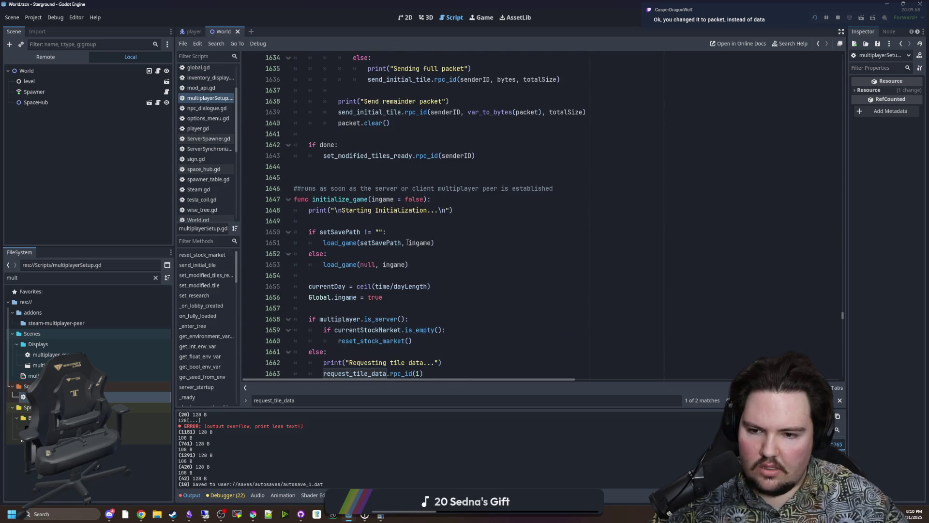
scroll(388, 250, "up", 5)
left_click(395, 297)
left_click(397, 245)
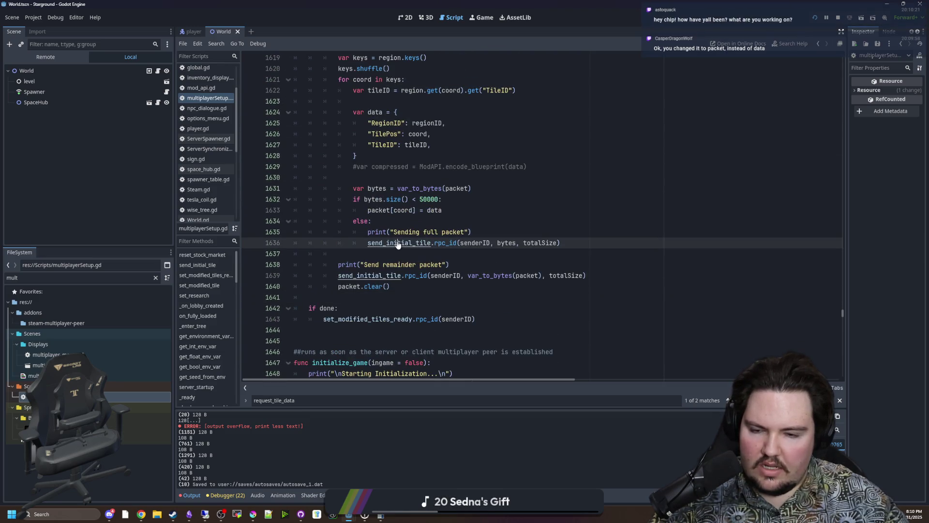
left_click(397, 244, "ctrl")
scroll(430, 200, "down", 1)
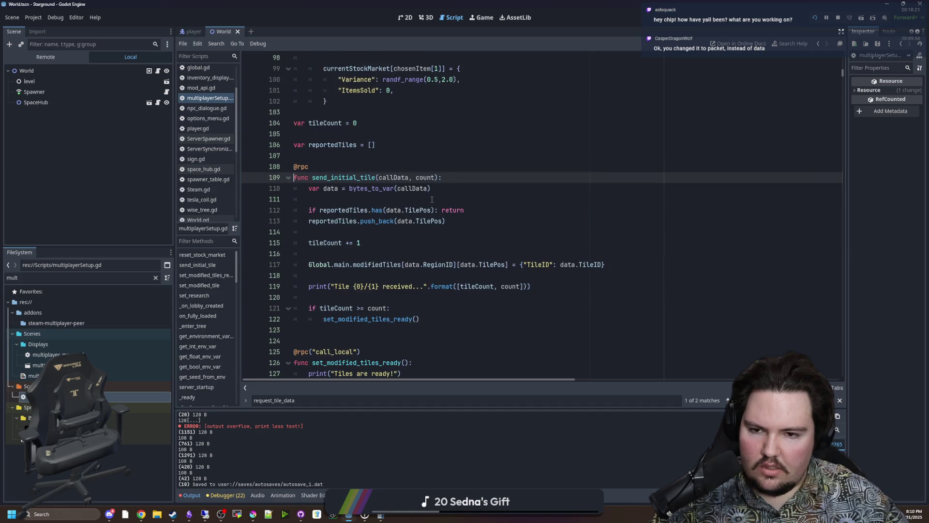
Step: Comment out the reportedTiles declaration and its check and push_back lines
left_click(351, 199)
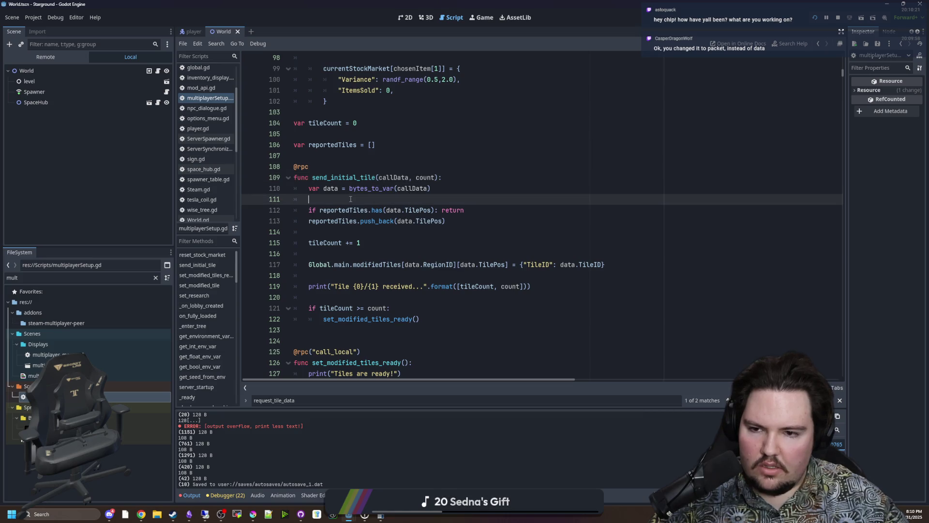
left_click(296, 144)
key("ctrl+k")
left_click_drag(309, 210, 446, 221)
key("ctrl+k")
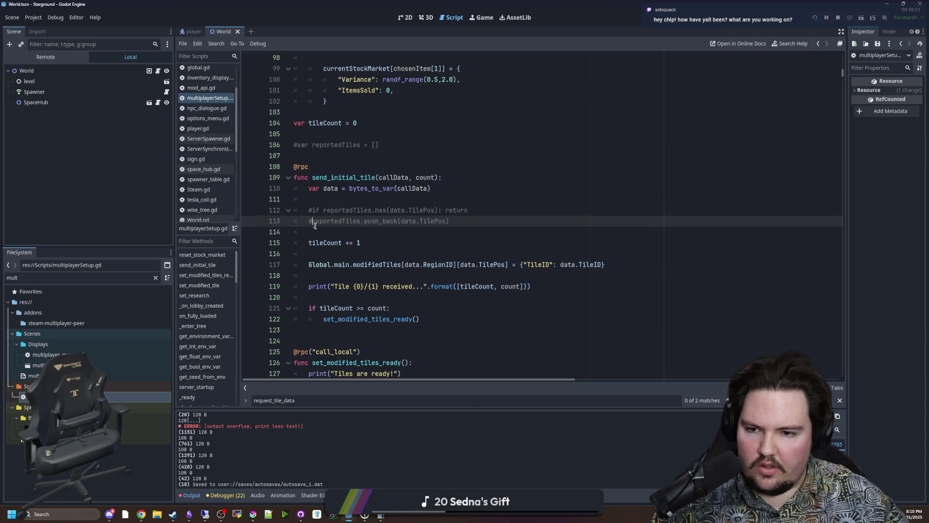
Step: Add a 'for pos in data:' loop header below them
left_click(348, 233)
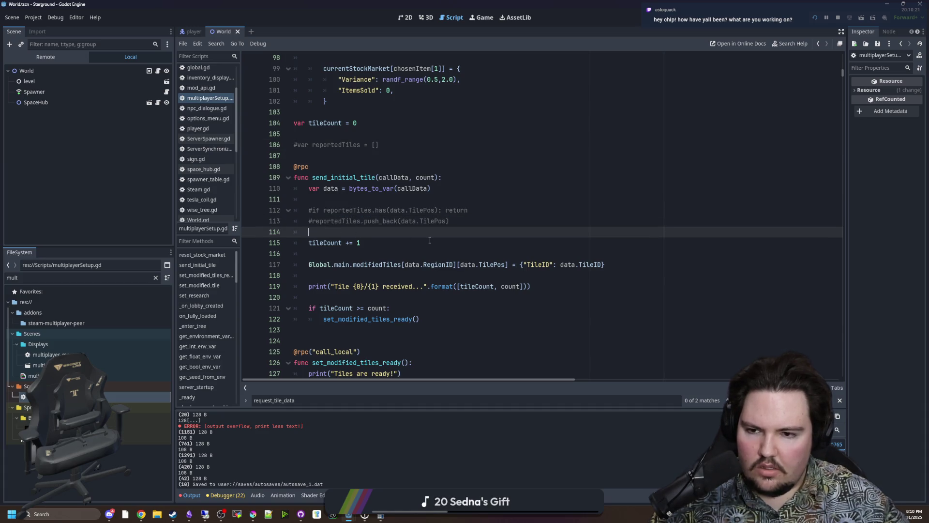
key("Return")
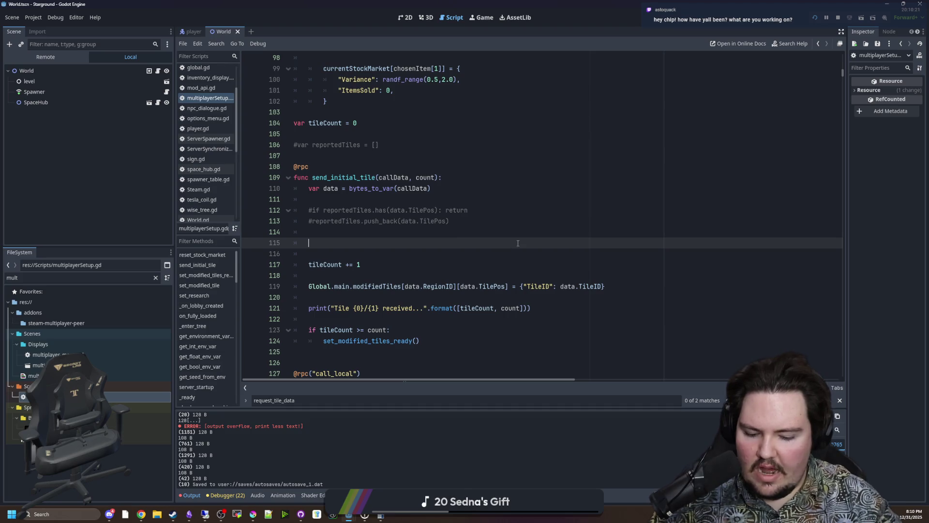
type("for i in data:")
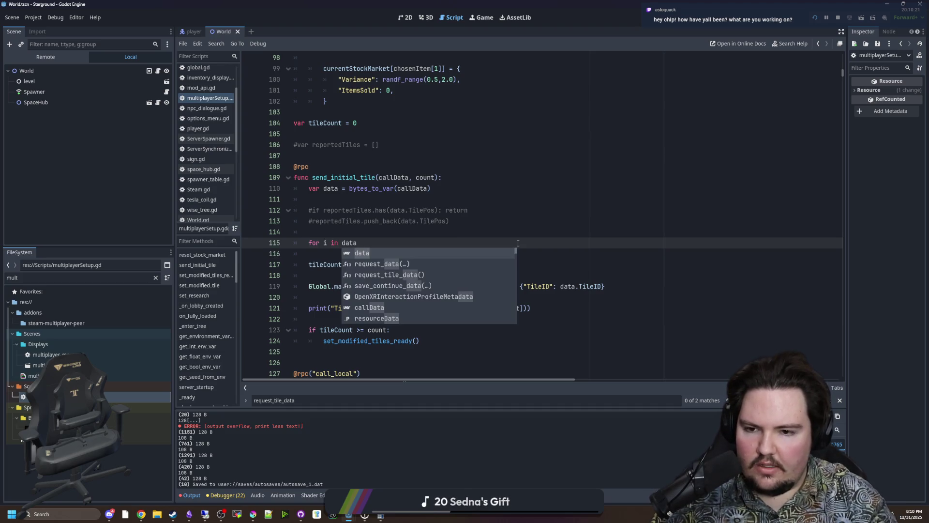
key("Return")
left_click(328, 241)
key("BackSpace")
type("pos")
Step: Move the modifiedTiles assignment into the loop, replacing data.TilePos with pos
left_click_drag(637, 296, 309, 298)
key("ctrl+x")
left_click(334, 254)
key("ctrl+v")
key("Down")
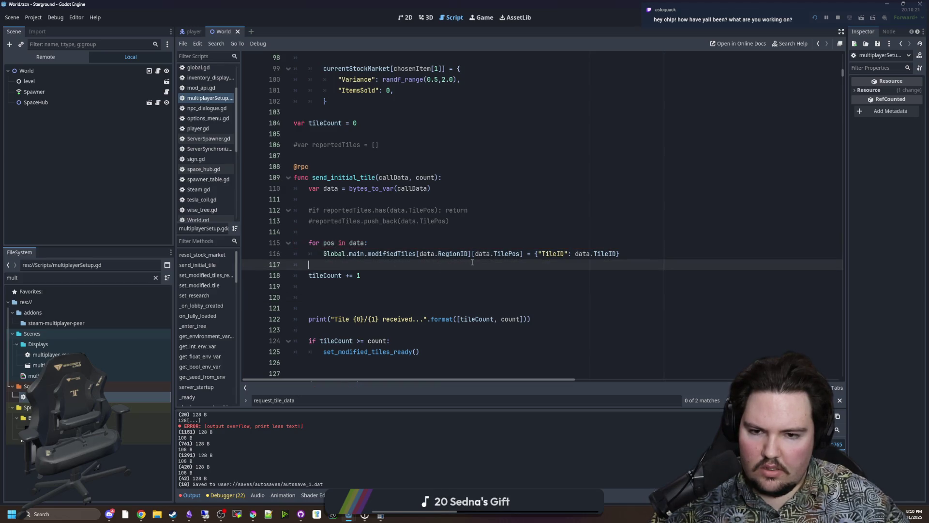
left_click_drag(519, 254, 475, 254)
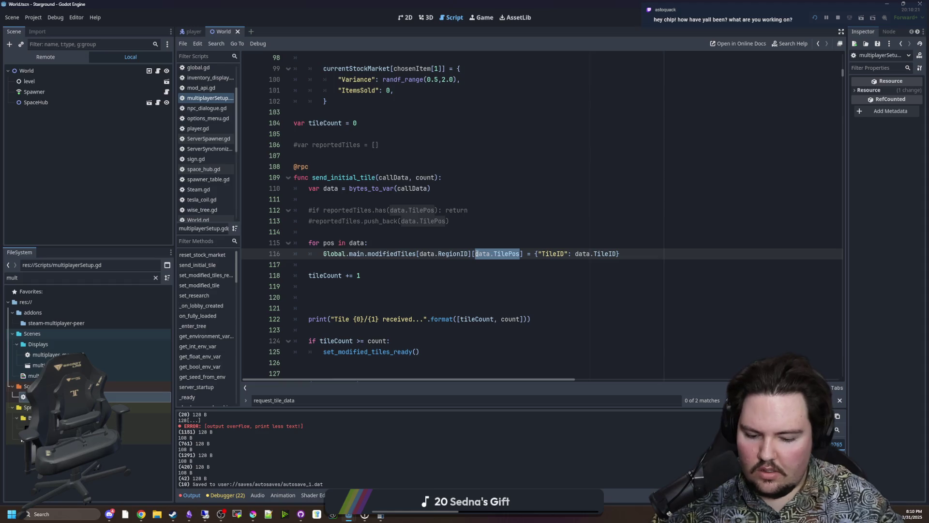
type("pos")
left_click(579, 261)
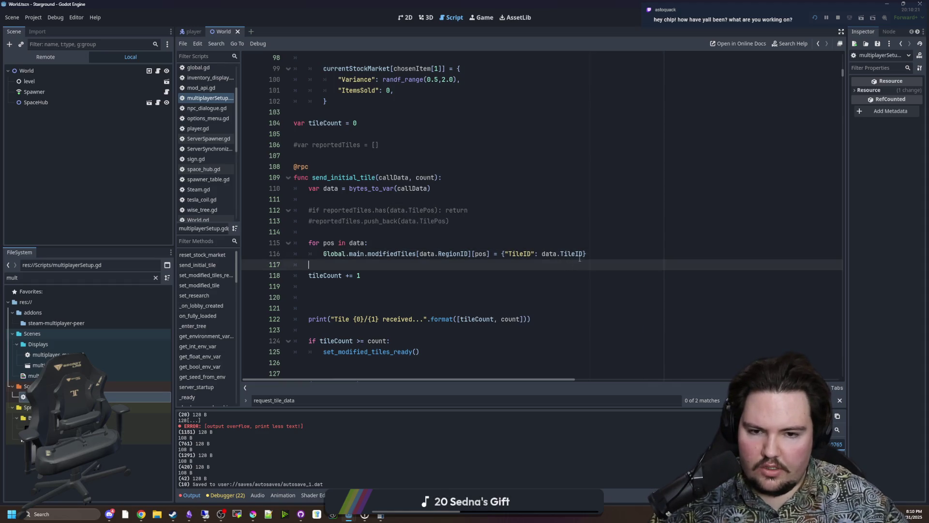
left_click(381, 243)
Step: Add 'var tile = data.get(pos)' in the loop and index modifiedTiles with tile.RegionID
key("Return")
type("var ")
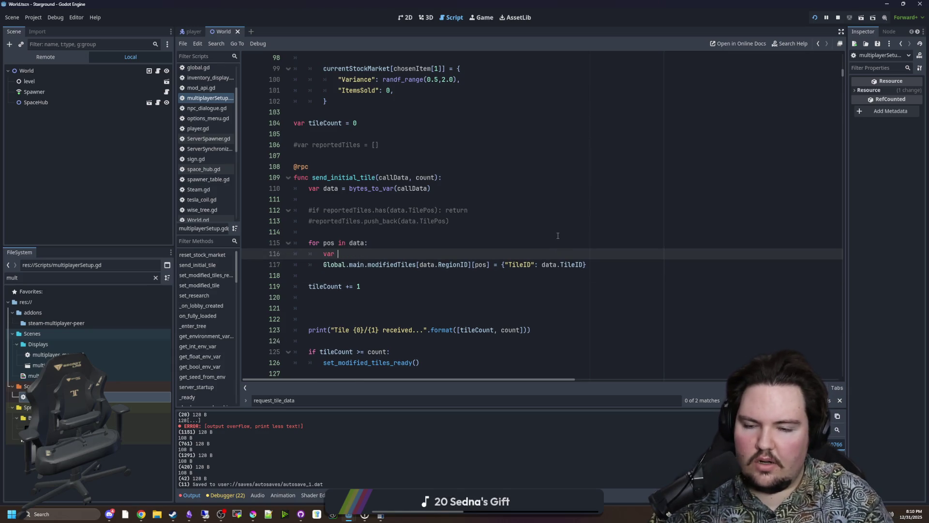
type("tile = ")
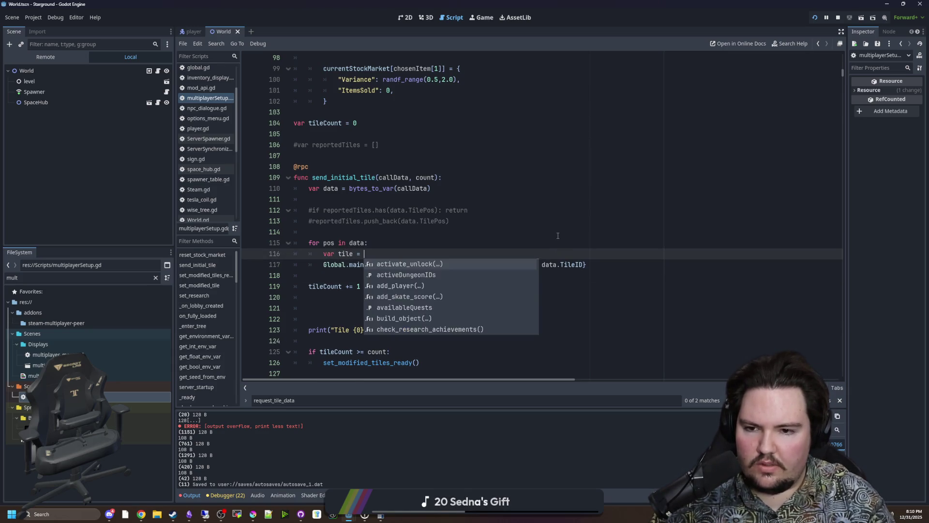
type("data.get(pos)")
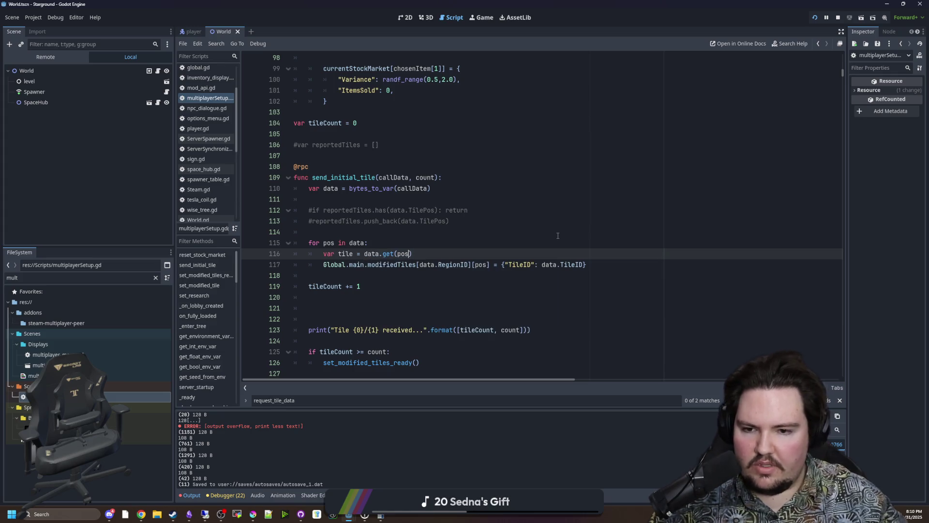
left_click(427, 242)
double_click(347, 254)
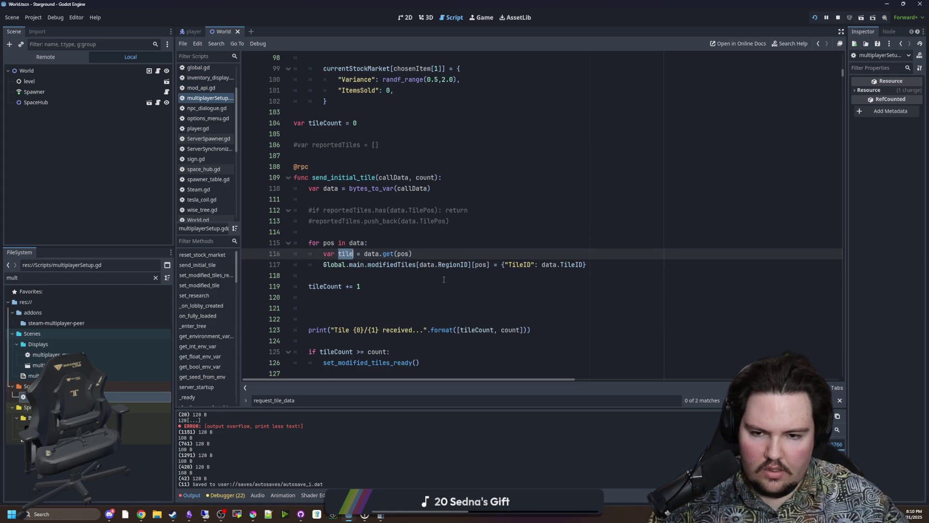
double_click(428, 264)
key("Return")
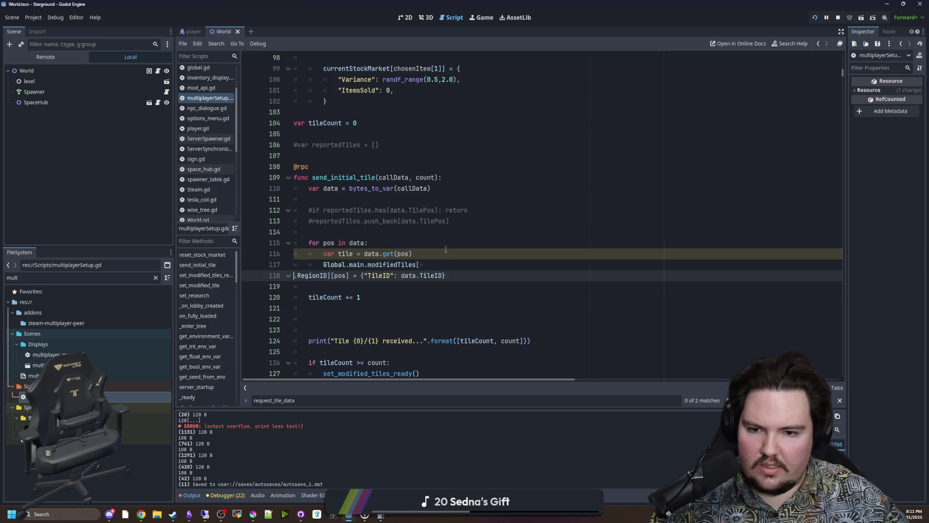
key("BackSpace")
type("tile.RegionID][pos] = {\"TileID\": data.TileID")
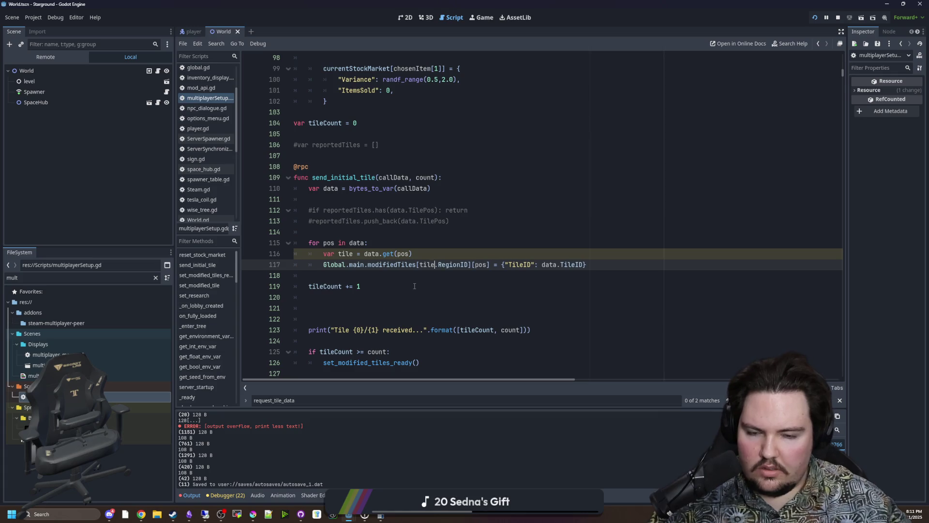
Step: Make the stored TileID value read from tile instead of data
left_click(354, 234)
double_click(346, 254)
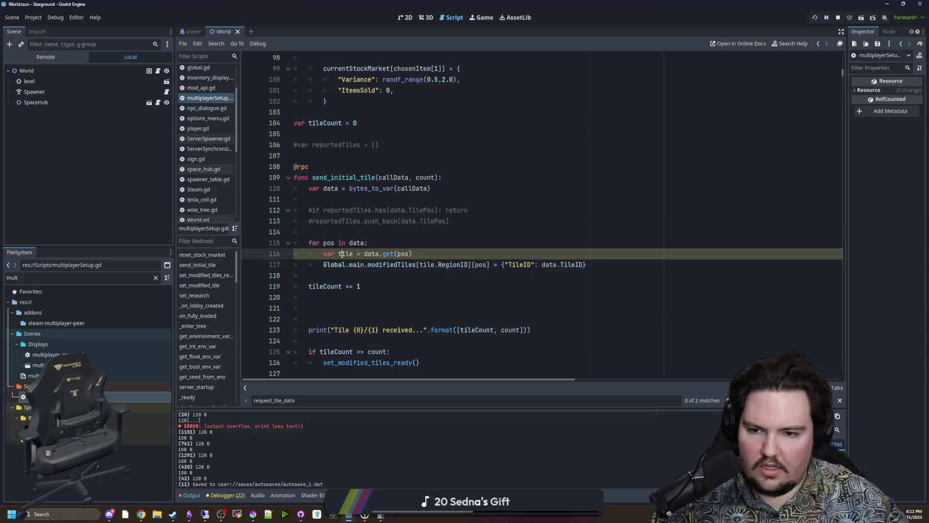
key("Up")
key("End")
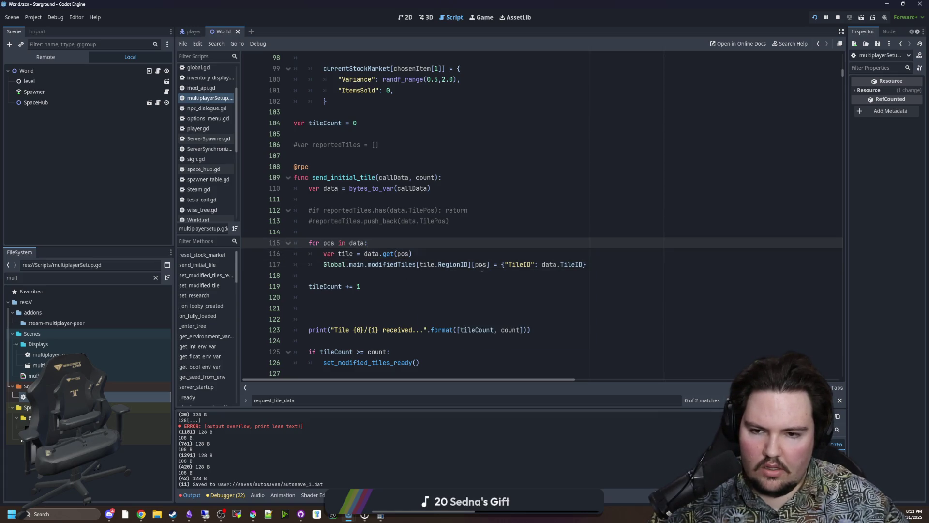
key("Down")
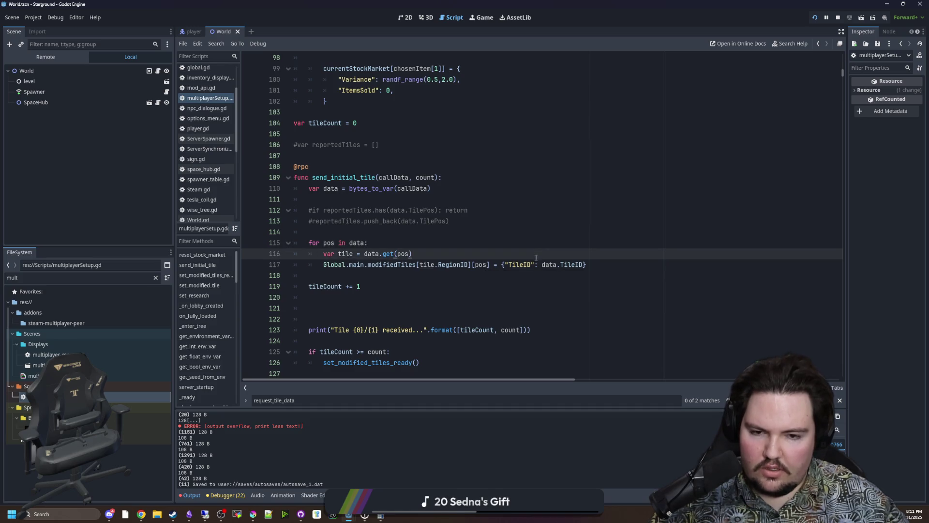
left_click(554, 287)
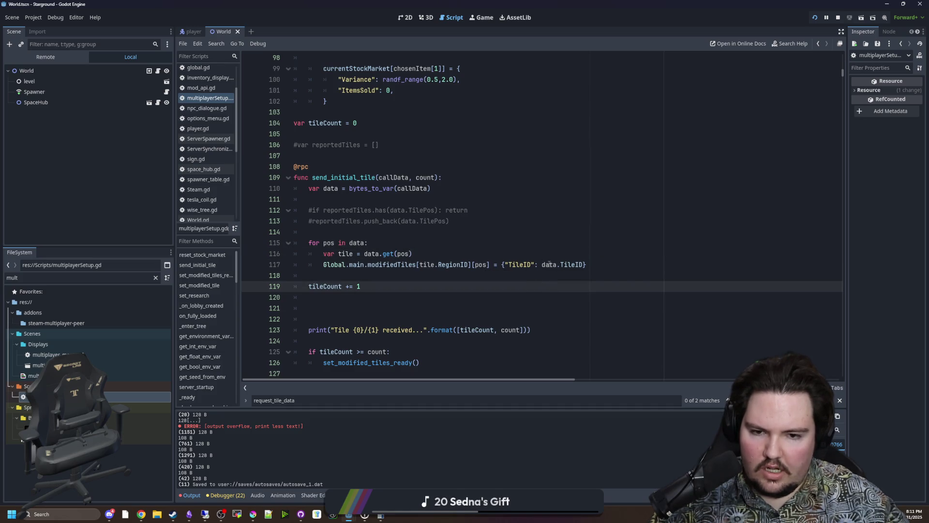
double_click(550, 264)
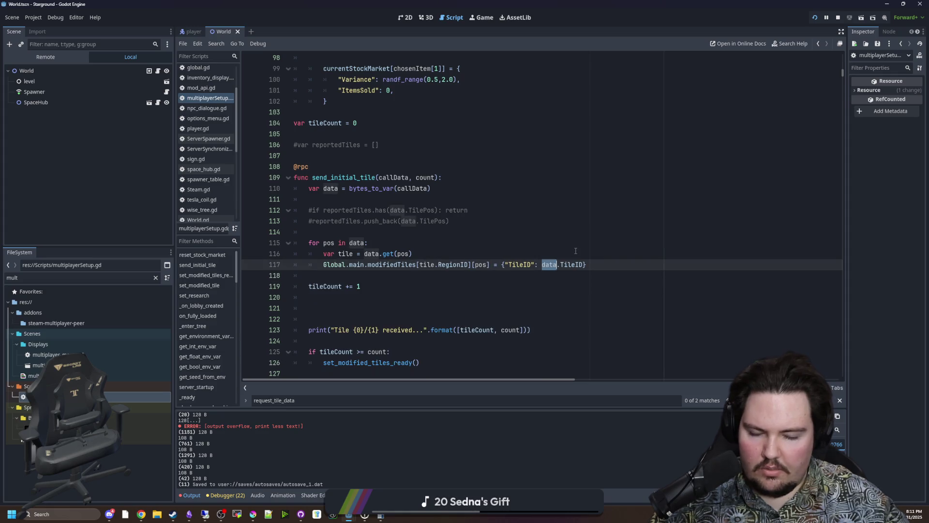
type("tile")
left_click(575, 250)
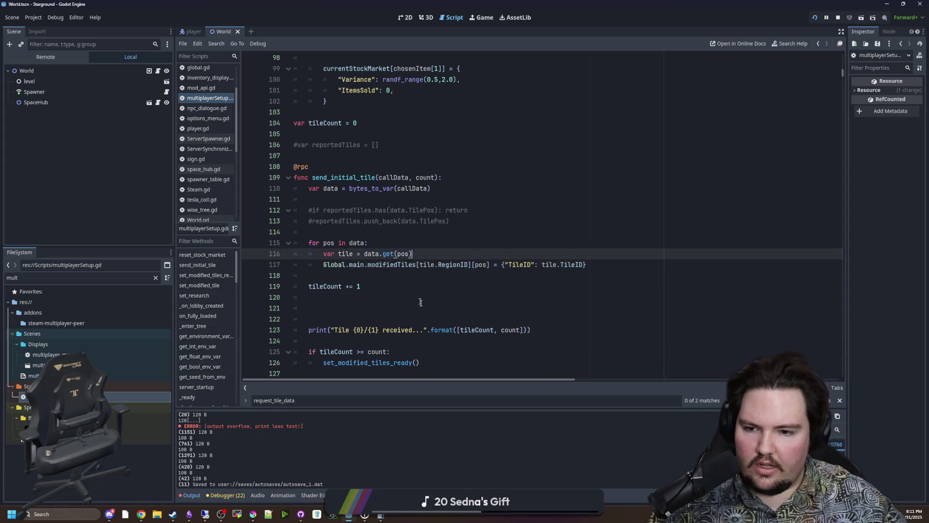
Step: Move tileCount += 1 and the print into the loop, remove blank lines, and save
scroll(416, 296, "down", 1)
left_click(308, 254)
key("Tab")
key("alt+Up")
left_click(349, 275)
key("BackSpace")
key("BackSpace")
key("BackSpace")
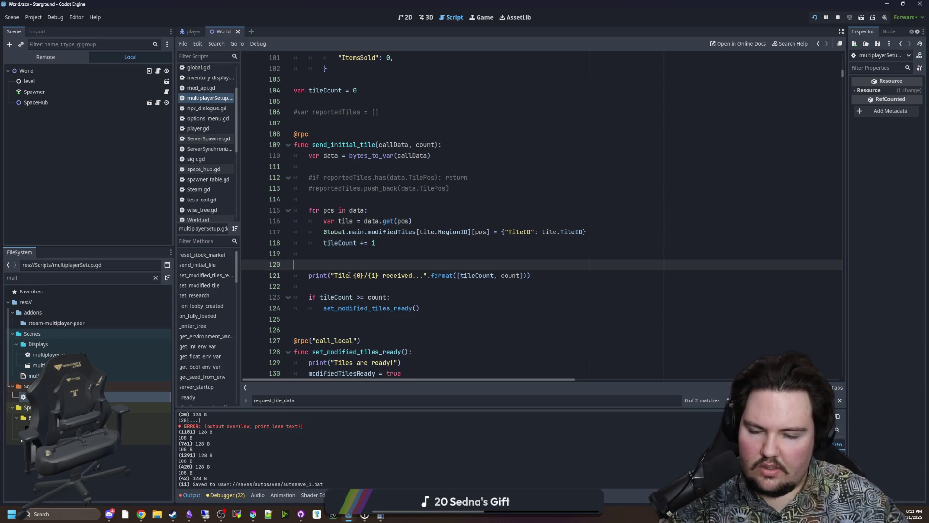
key("Down")
key("Tab")
key("Up")
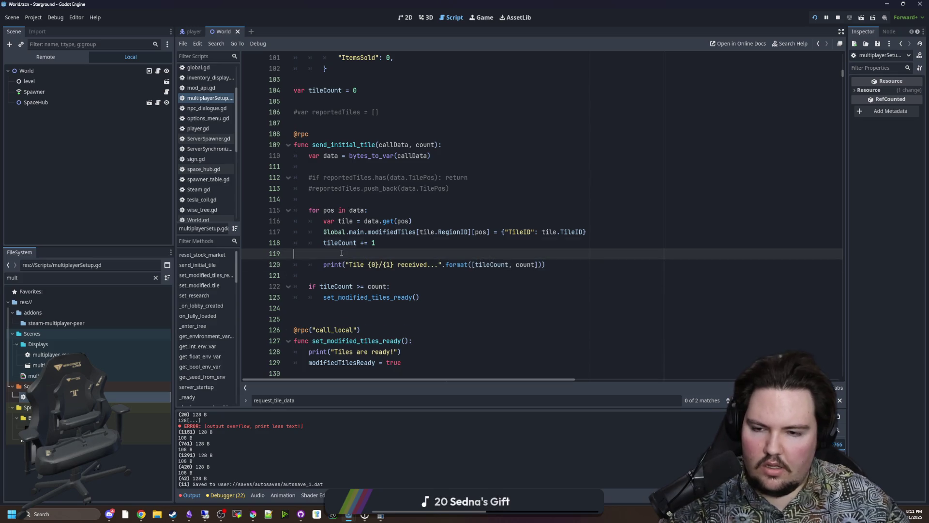
key("BackSpace")
key("BackSpace")
key("BackSpace")
key("Down")
key("Down")
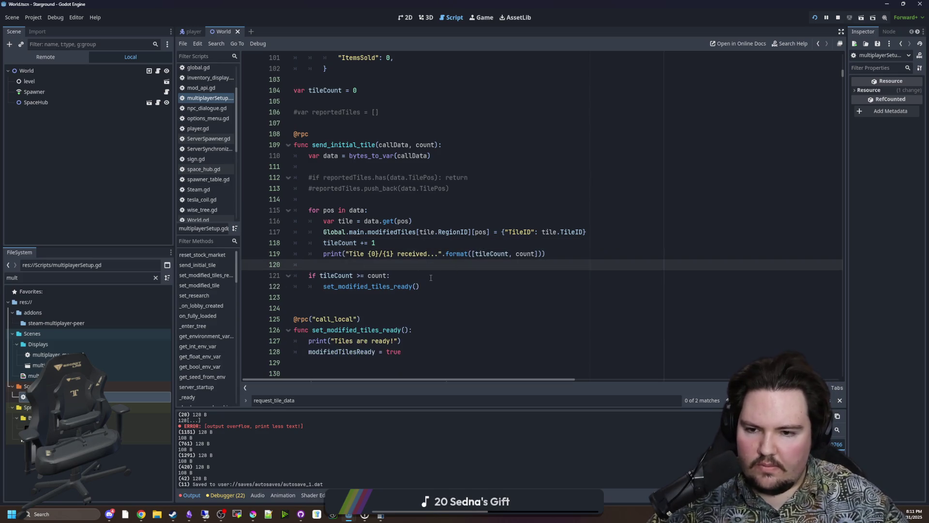
key("ctrl+s")
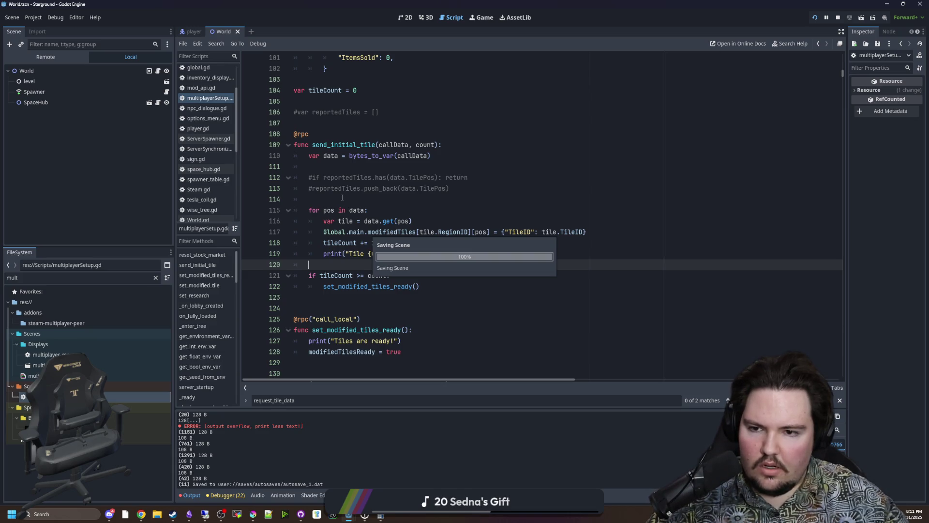
left_click(342, 198)
Step: In GitHub Desktop, commit multiplayerSetup.gd with the summary 'Add tile packing'
left_click(301, 514)
left_click(264, 361)
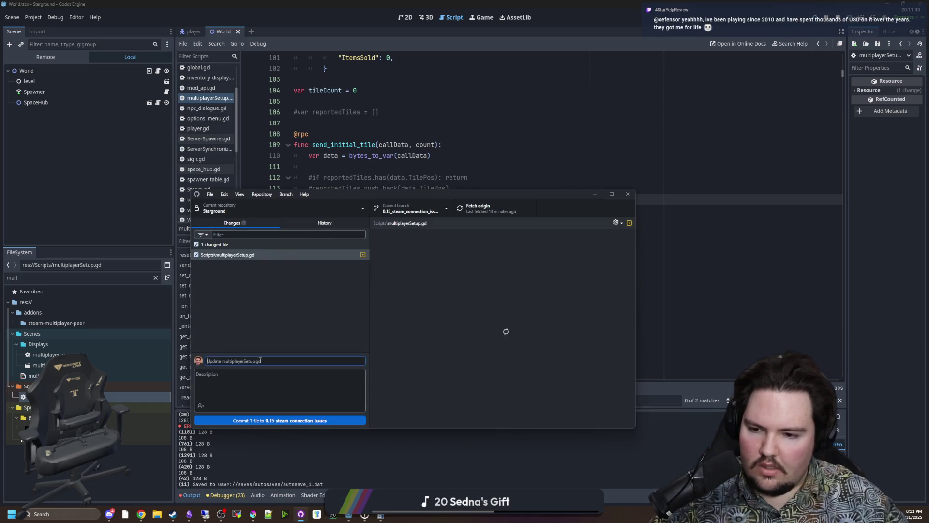
type("Add tile packing")
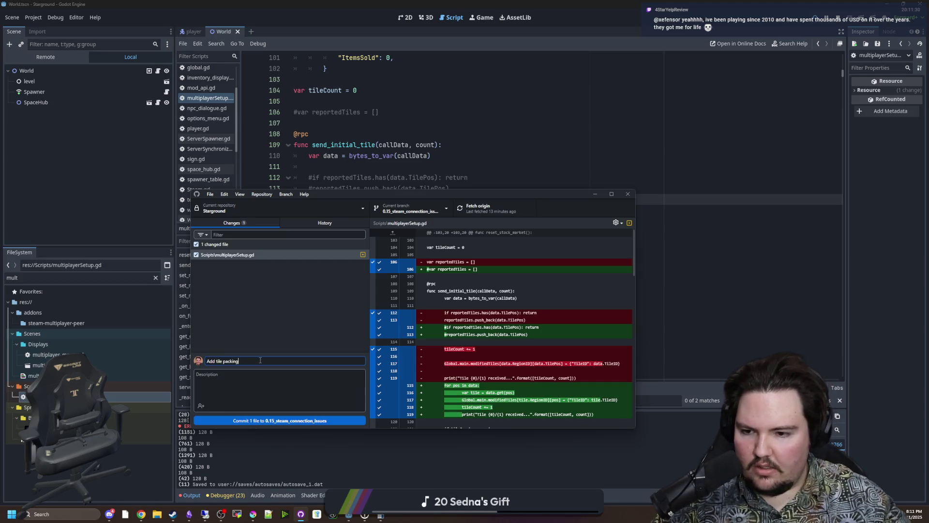
left_click(287, 342)
left_click(297, 421)
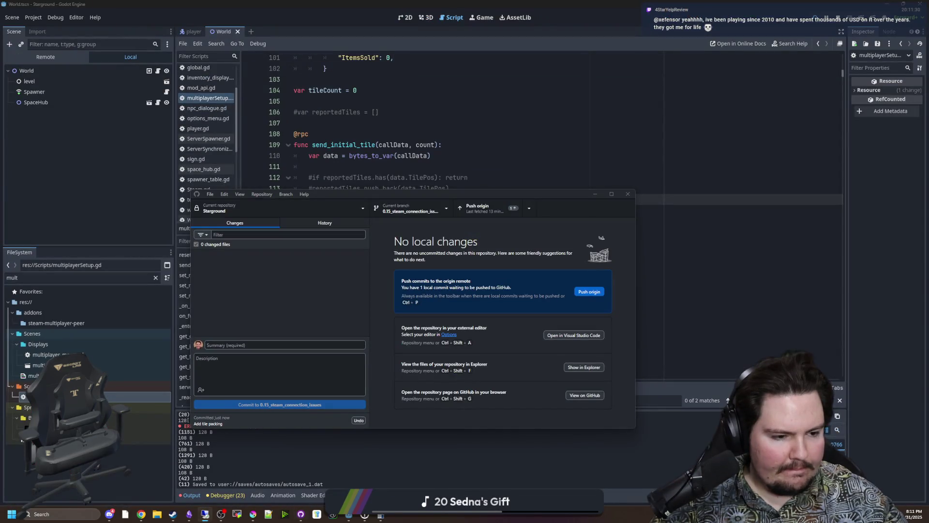
Step: Push the commit to origin and return to the Godot script
left_click(489, 205)
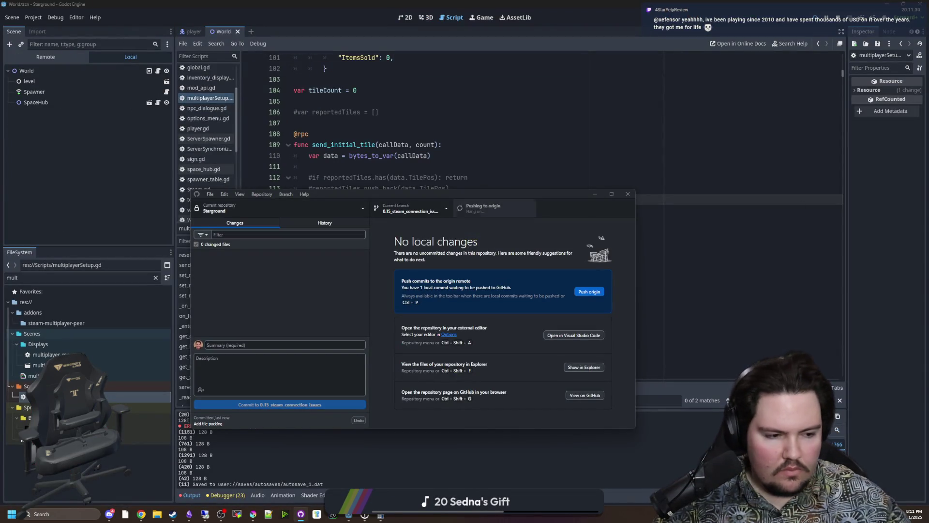
key("alt+Tab")
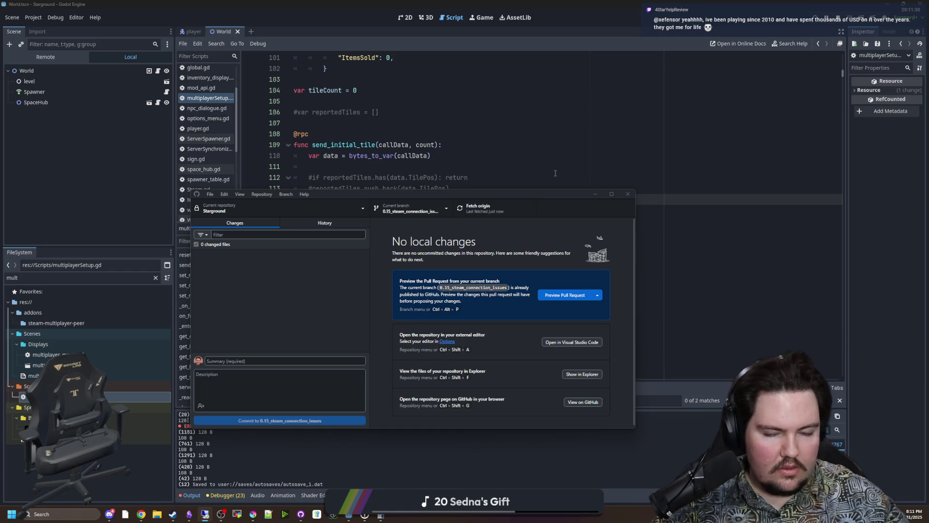
left_click(533, 150)
left_click(396, 167)
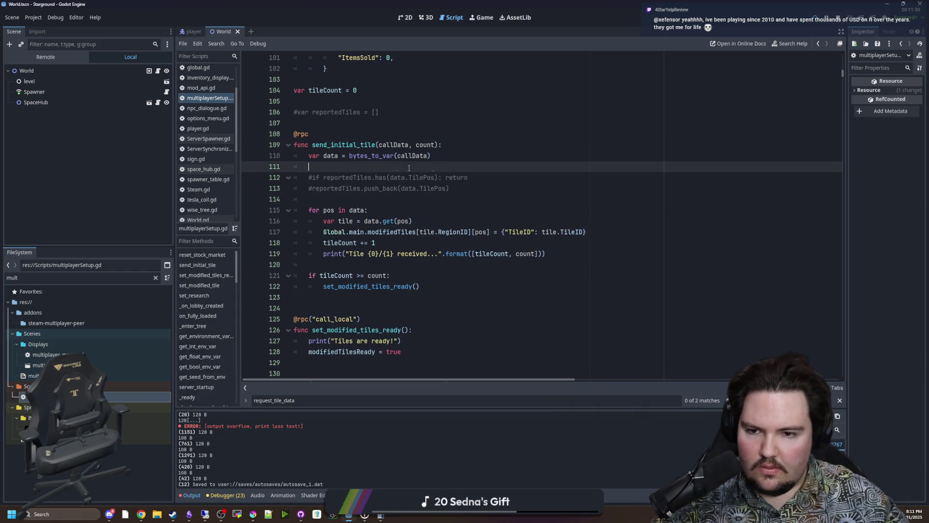
Step: Run the project with F5, restart it, and host the saved game from Multiplayer
key("F5")
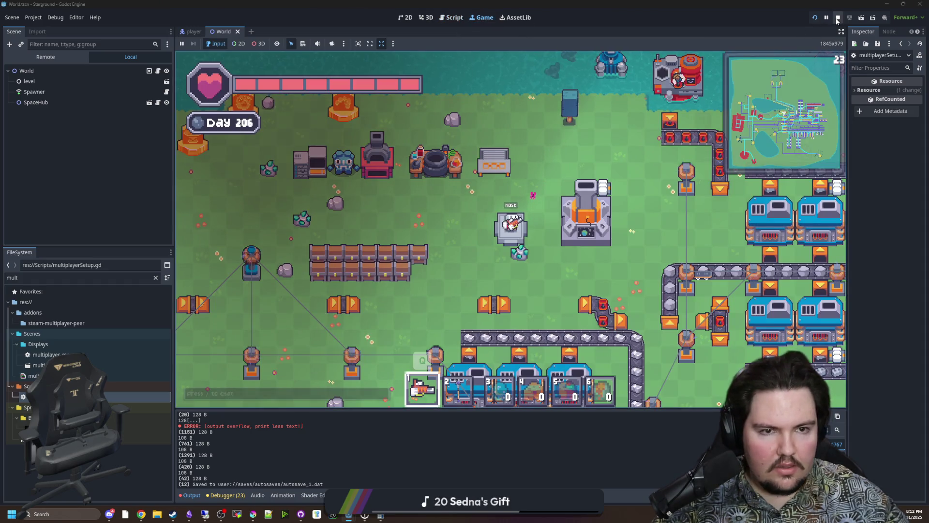
left_click(837, 18)
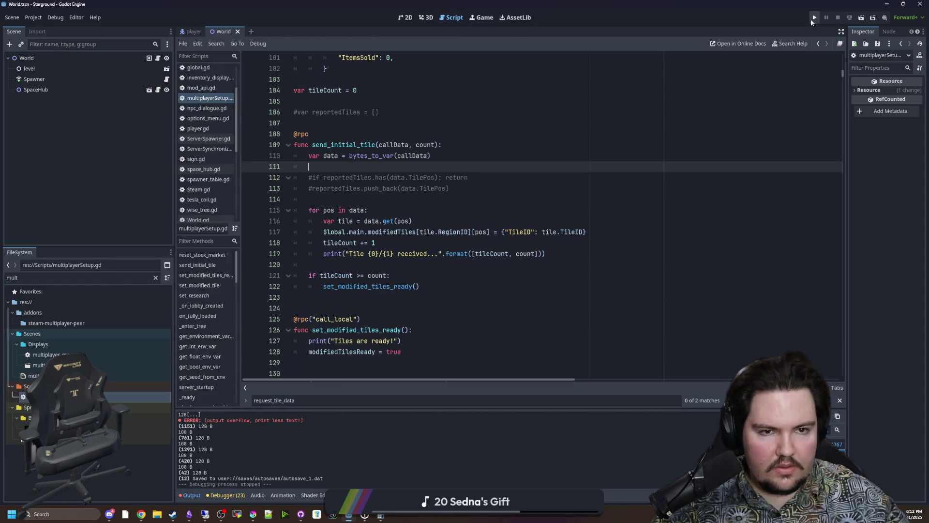
left_click(814, 19)
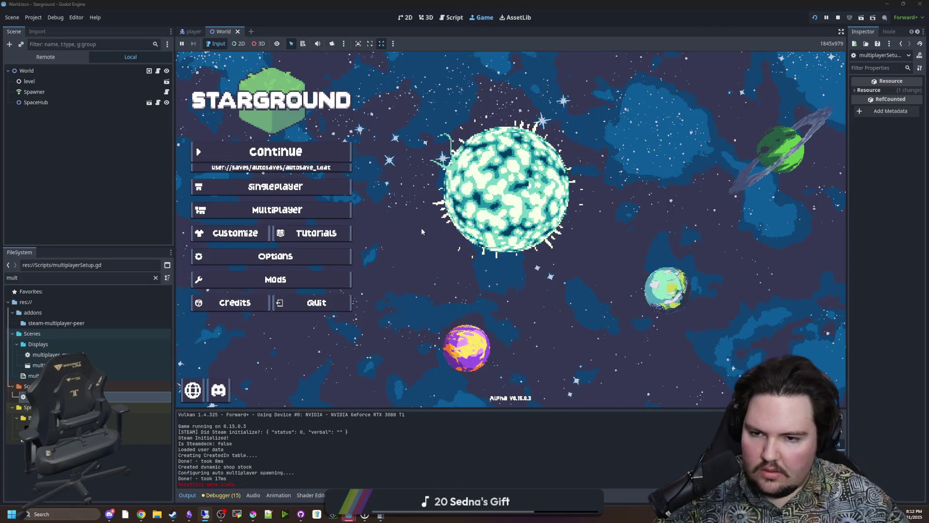
left_click(298, 214)
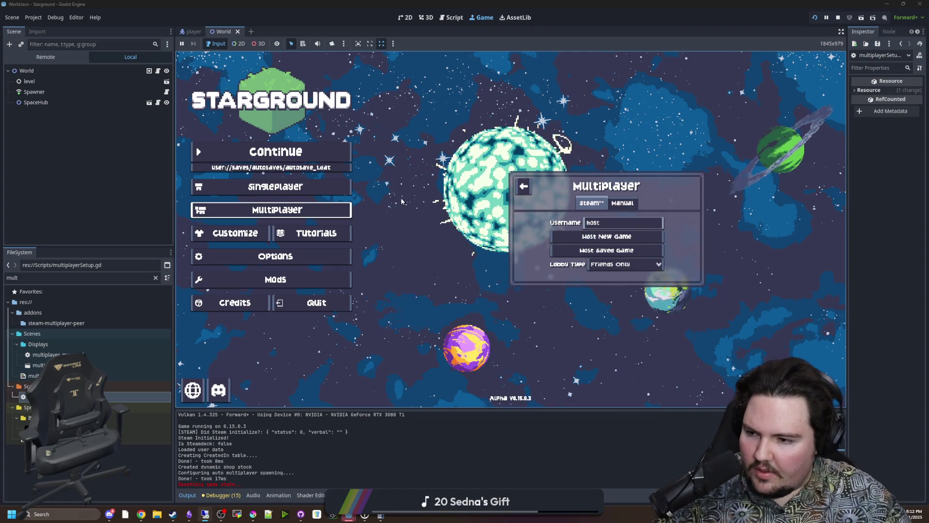
left_click(276, 152)
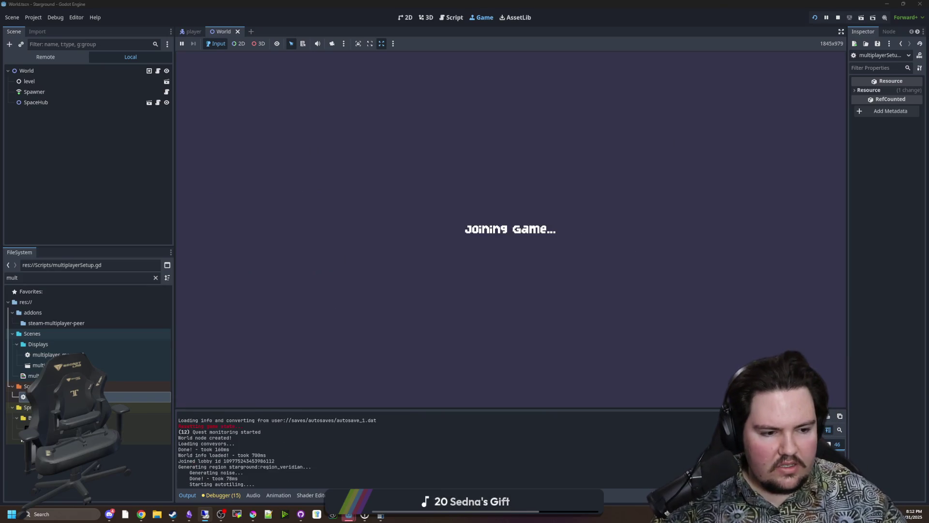
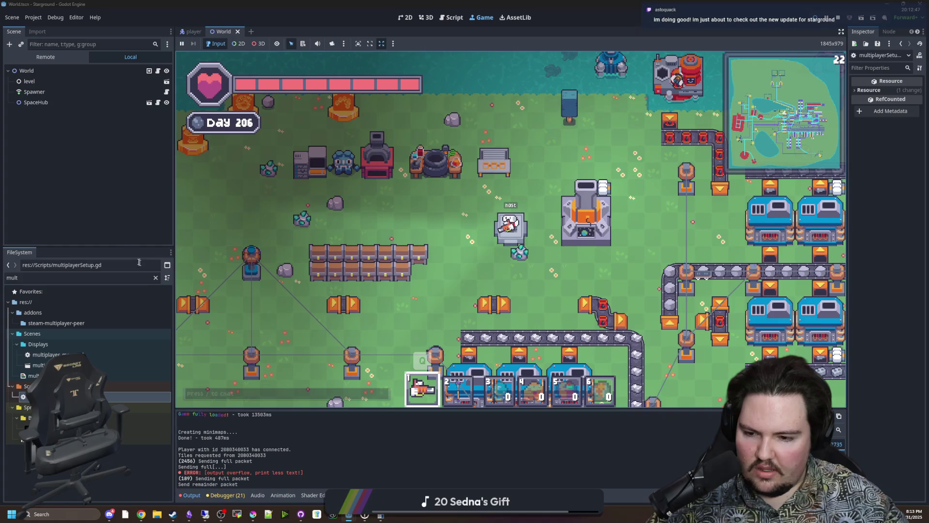
Step: Open multiplayerSetup.gd in the script editor and find the request_tile_data function
left_click(131, 242)
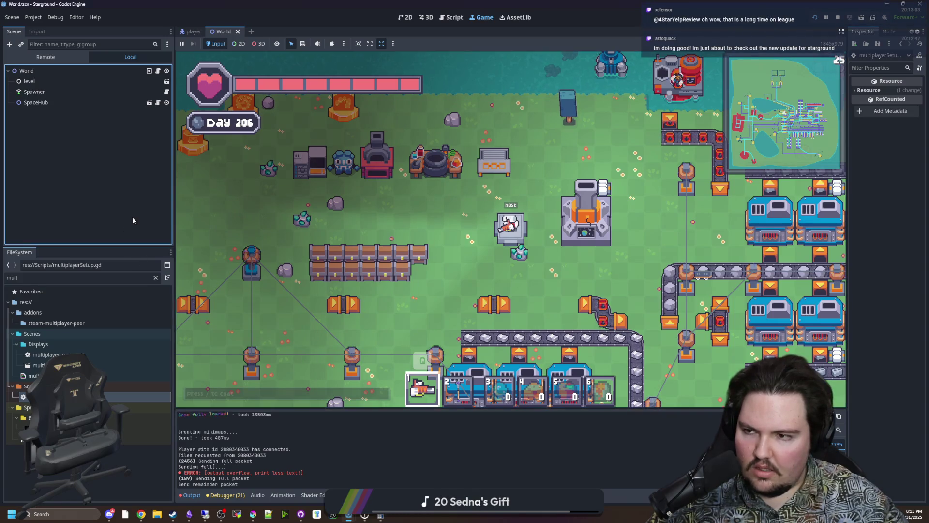
double_click(97, 396)
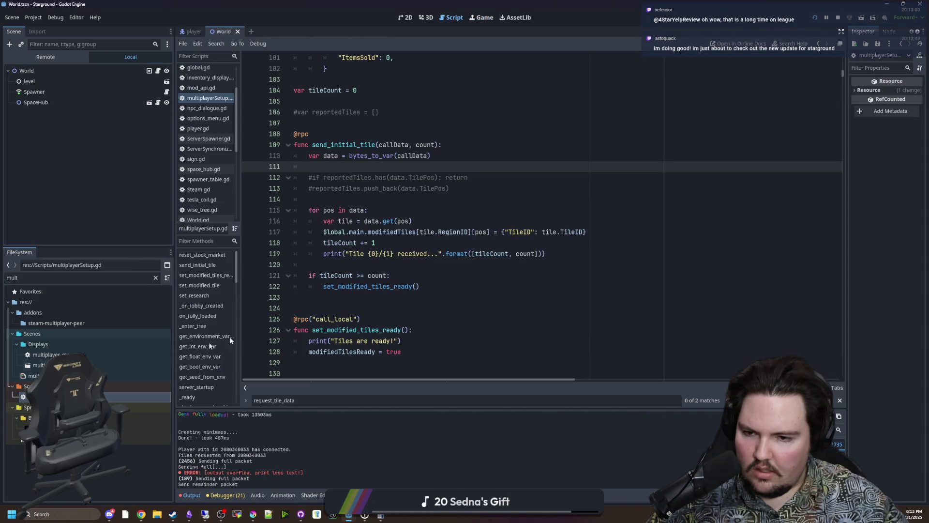
left_click(405, 296)
scroll(390, 268, "up", 3)
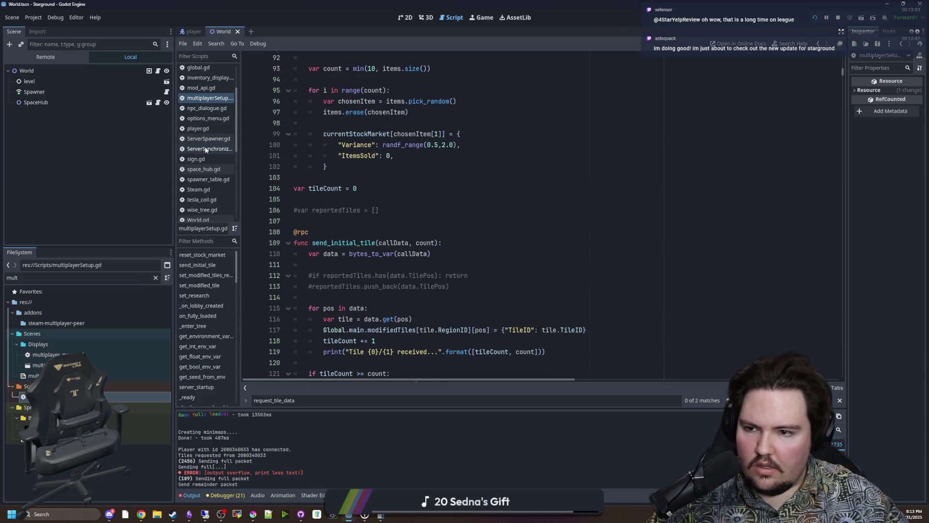
left_click(386, 185)
scroll(386, 203, "up", 4)
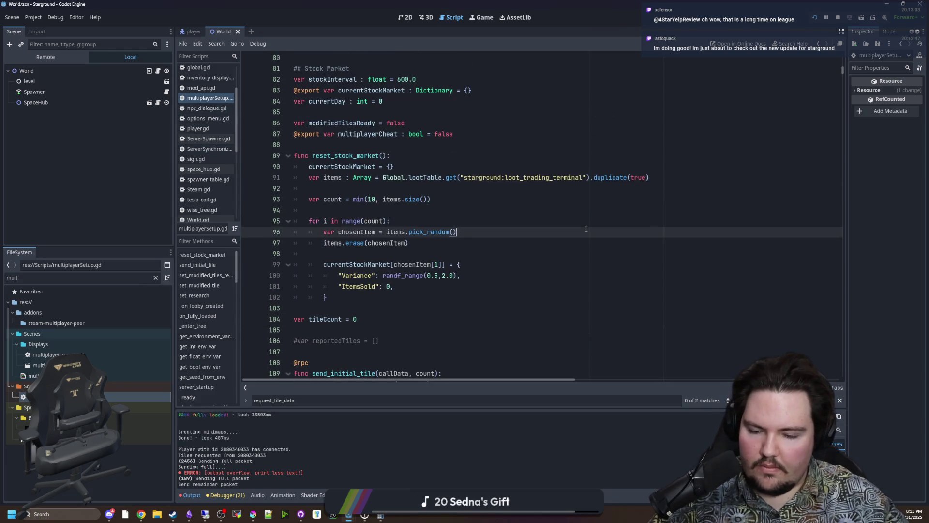
key("ctrl+f")
type("request_initia")
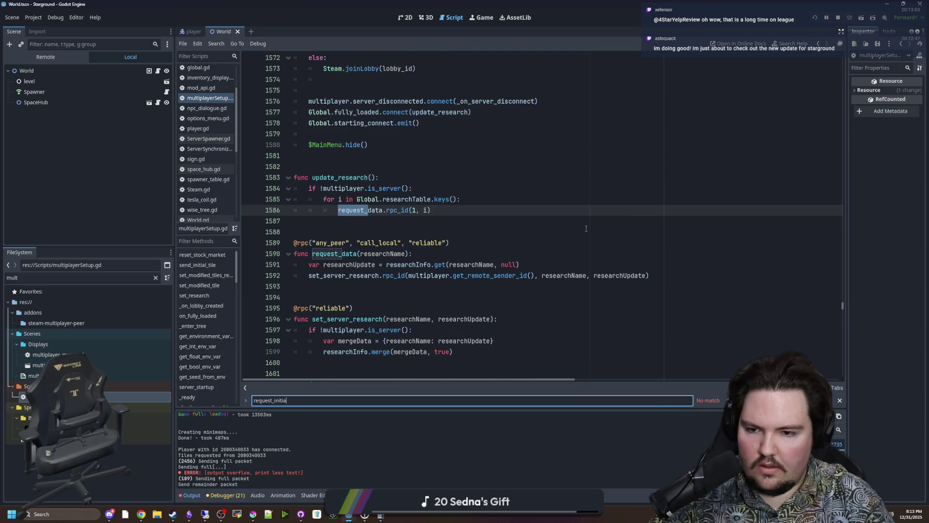
key("BackSpace")
key("BackSpace")
key("BackSpace")
key("BackSpace")
key("BackSpace")
key("BackSpace")
type("tile_data")
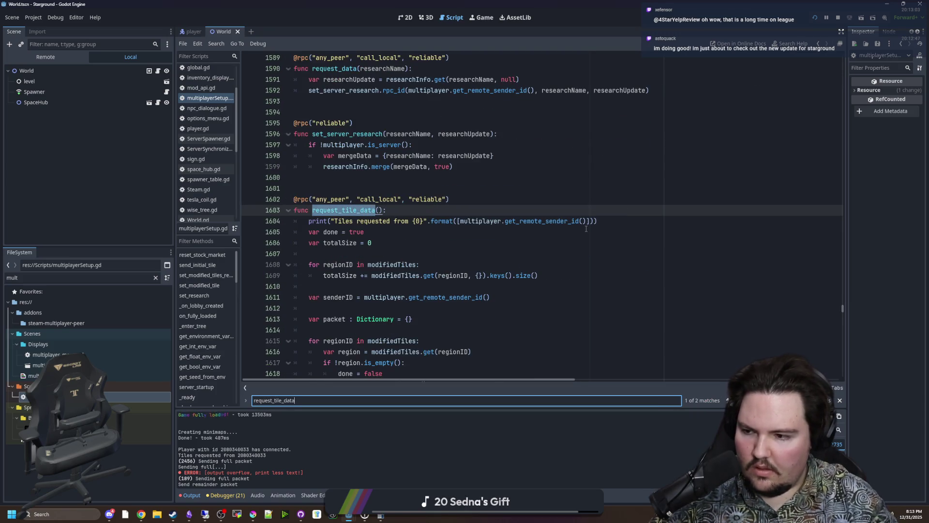
left_click(587, 228)
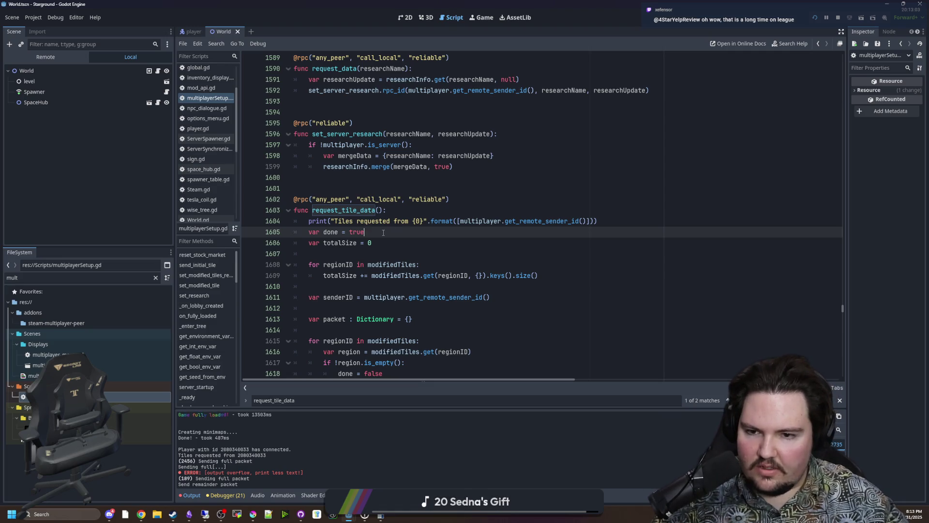
Step: Change the packet size check to bytes.size() > 50000, save the script, and stop the game
scroll(384, 232, "down", 6)
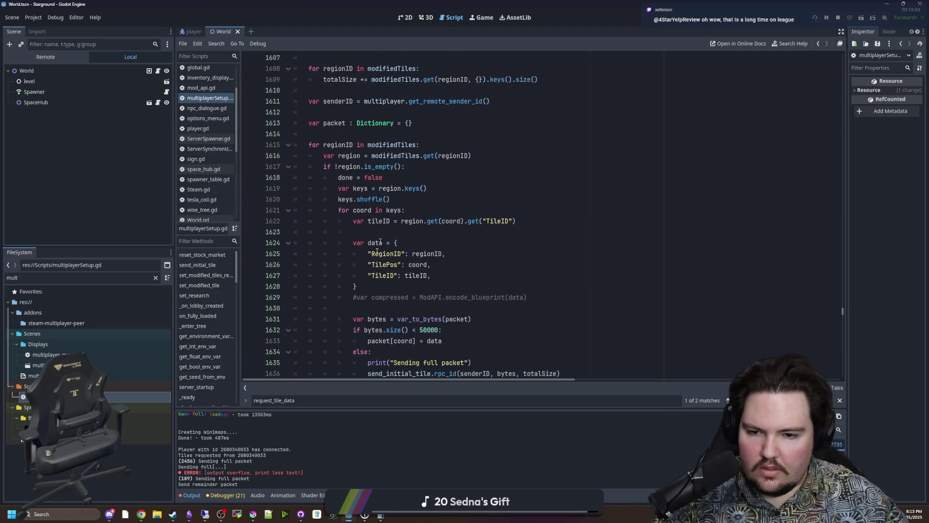
scroll(375, 293, "up", 4)
left_click(378, 275)
scroll(378, 273, "down", 6)
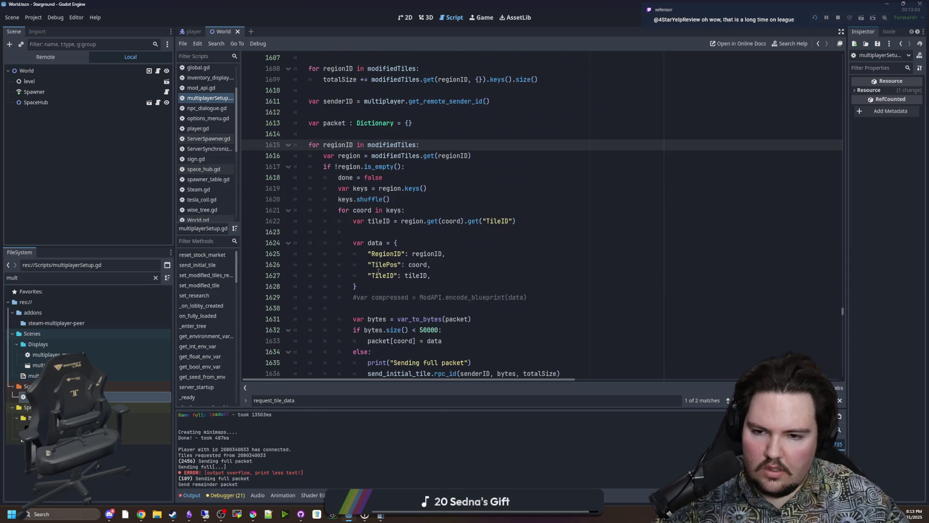
scroll(378, 273, "down", 1)
left_click(431, 123)
left_click(433, 111)
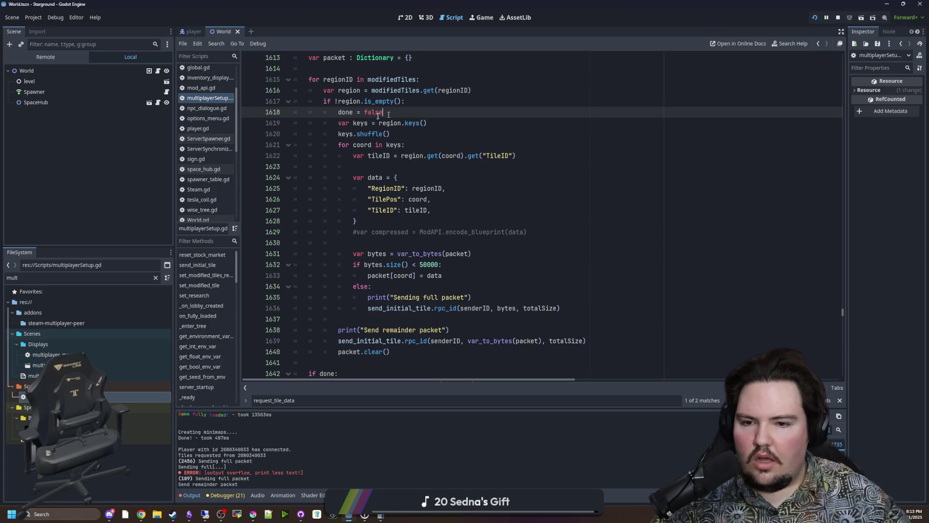
left_click(413, 264)
type(">")
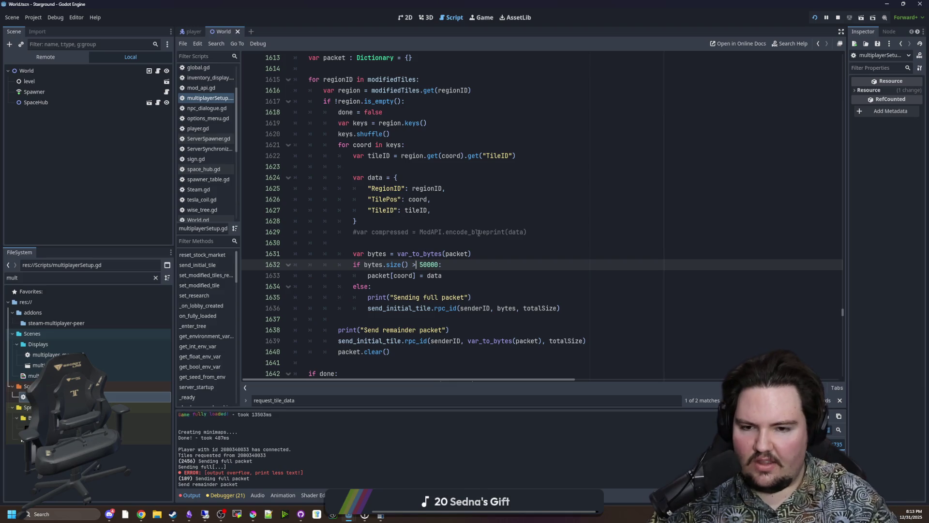
left_click(463, 243)
key("ctrl+s")
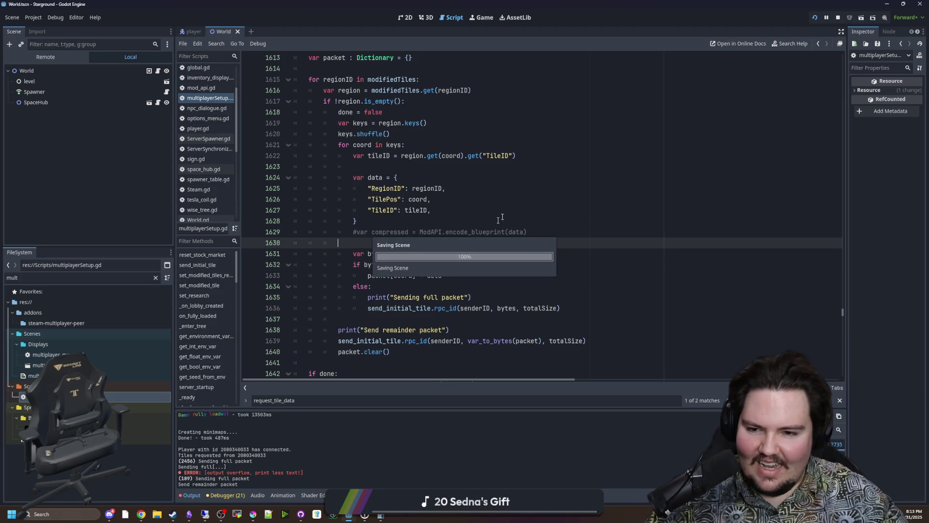
left_click(839, 18)
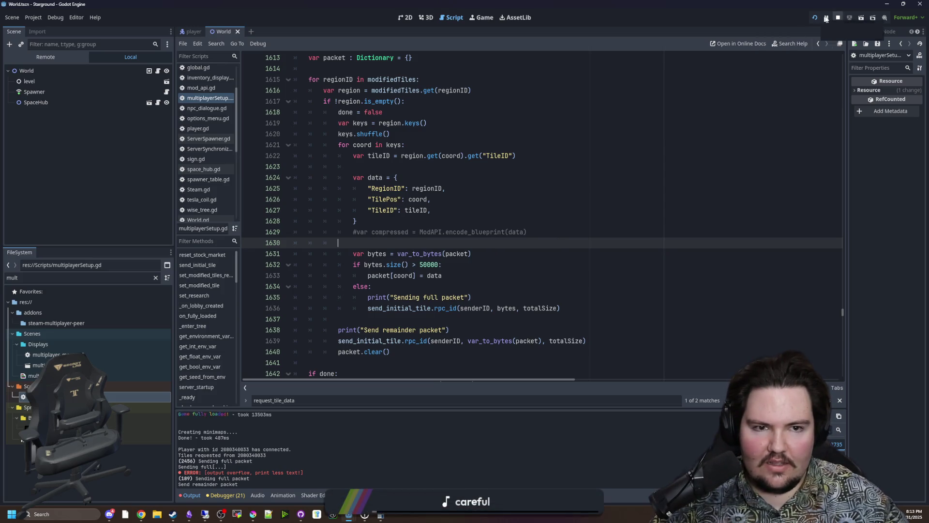
Step: Relaunch Starground with F5, restart it, and choose Host Saved Game from Multiplayer
key("F5")
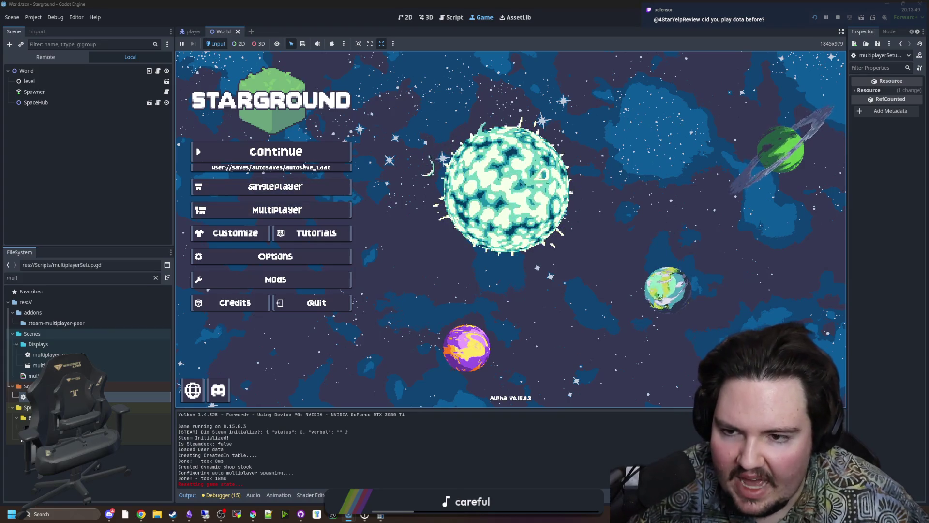
left_click(289, 166)
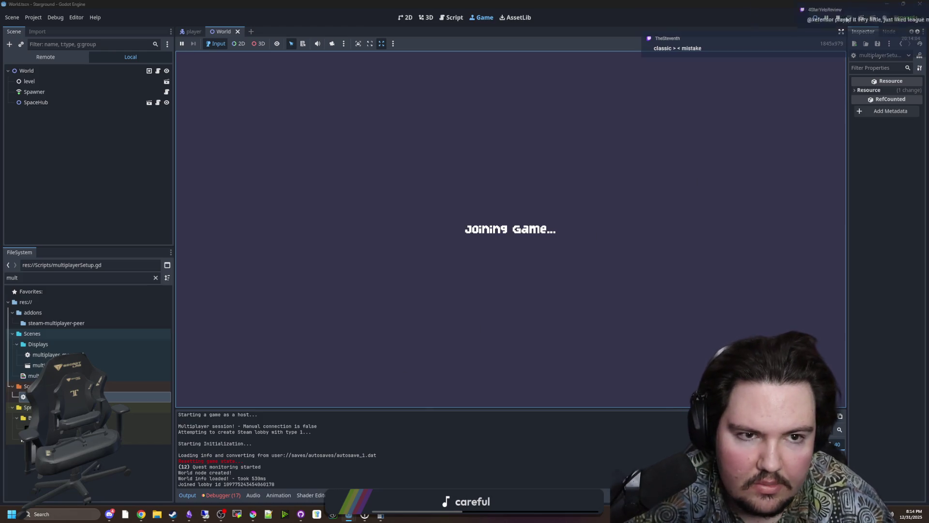
left_click(817, 16)
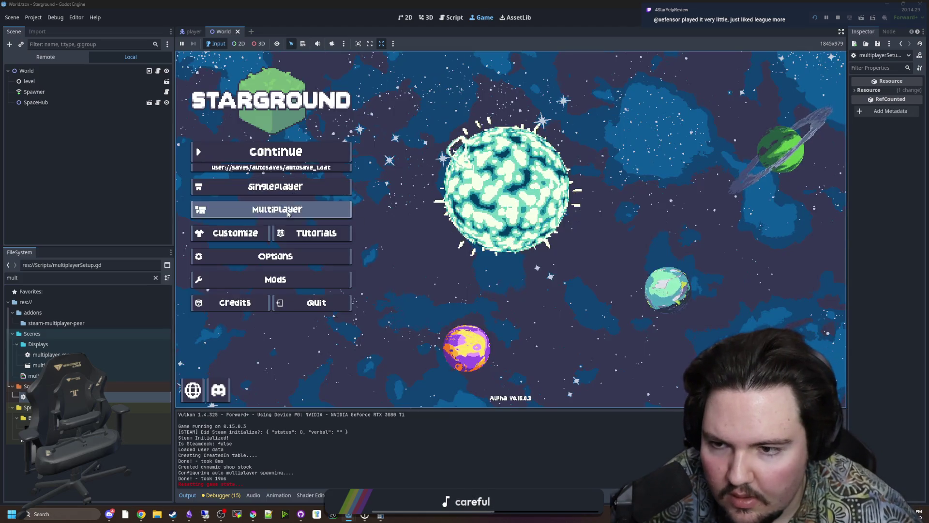
left_click(277, 209)
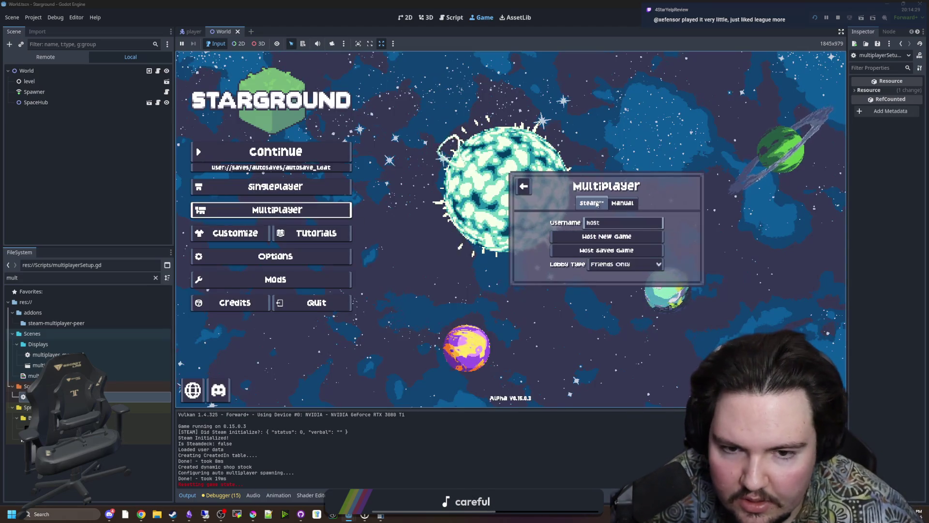
left_click(603, 252)
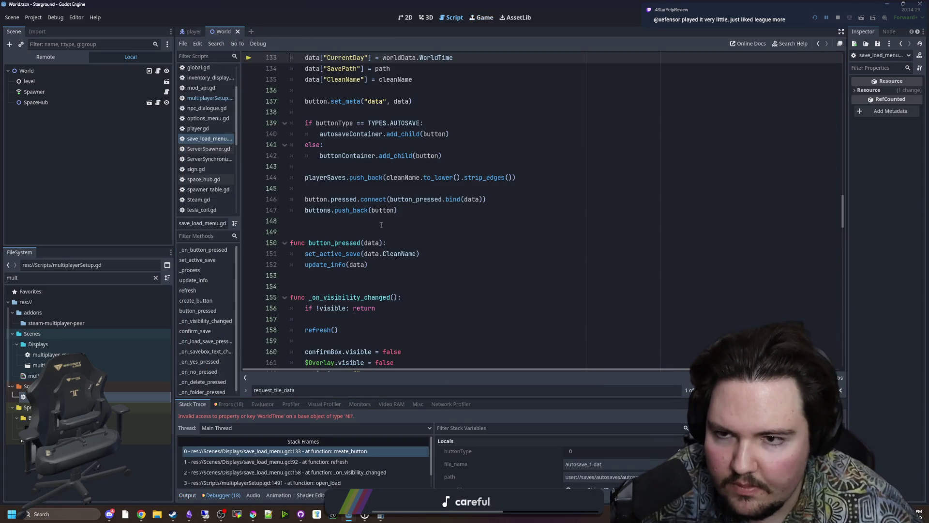
Step: Inspect the failing WorldTime line 133 in save_load_menu.gd, then open File Explorer at Home
scroll(369, 234, "up", 3)
scroll(369, 234, "up", 1)
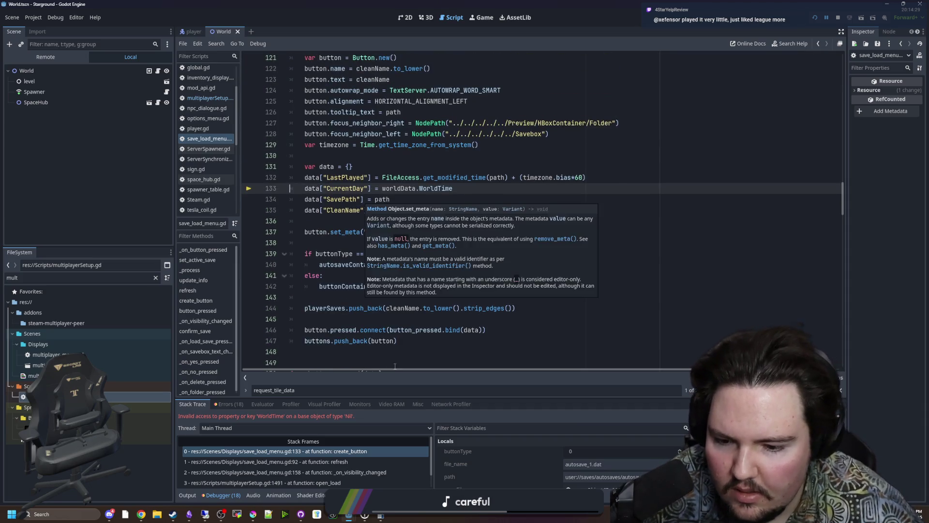
scroll(371, 479, "down", 1)
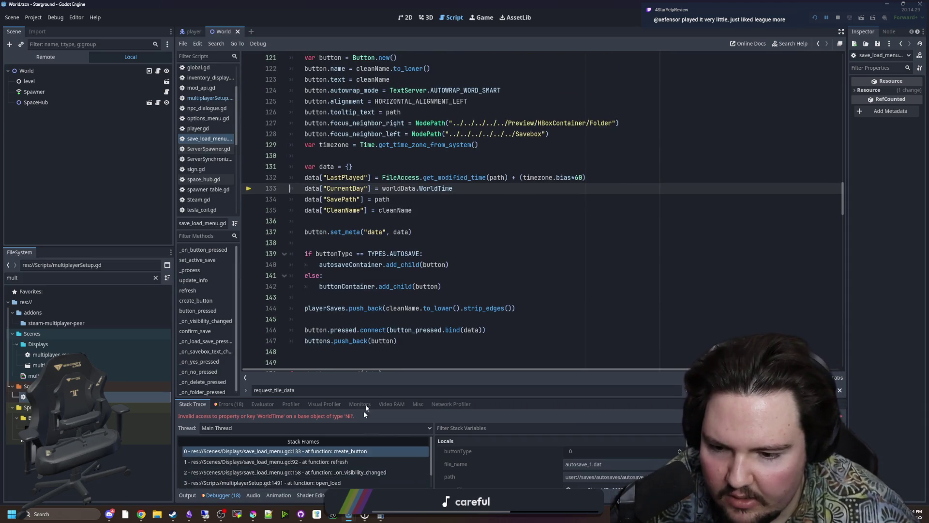
scroll(351, 452, "up", 1)
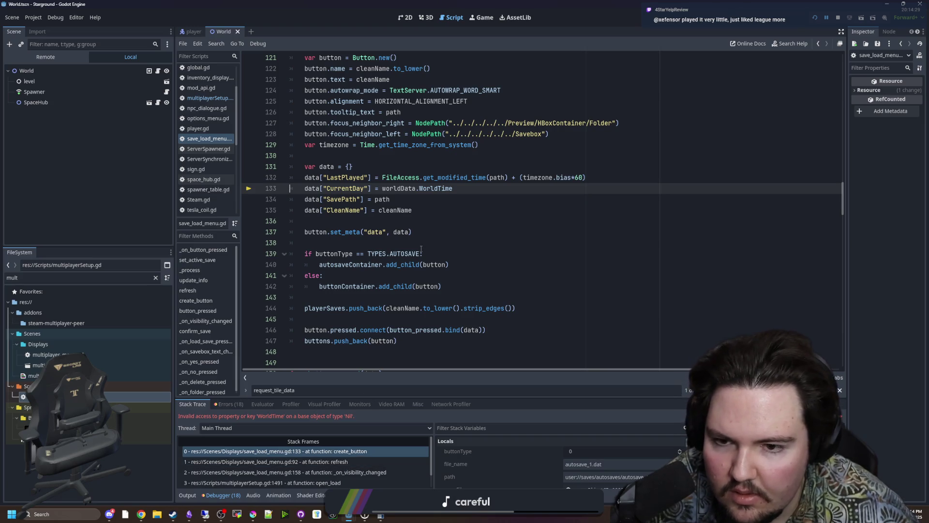
left_click(354, 219)
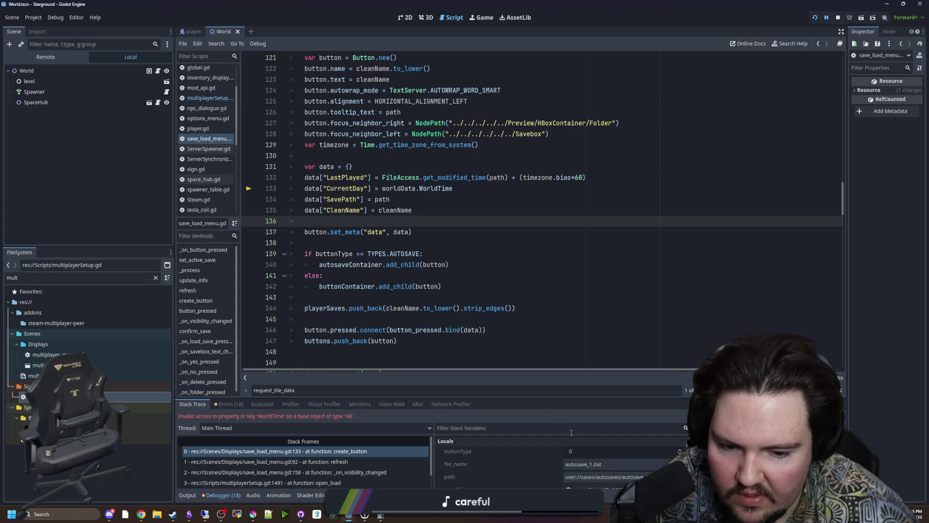
scroll(566, 455, "down", 1)
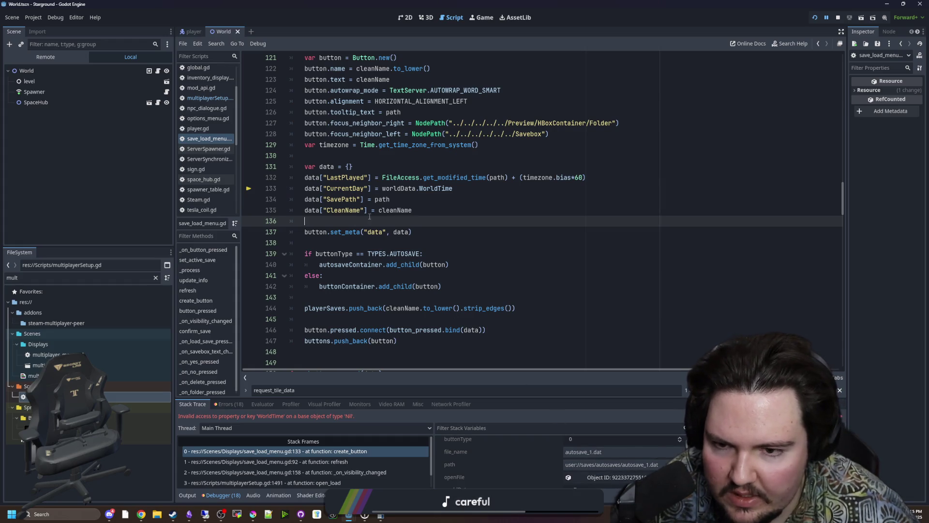
key("F5")
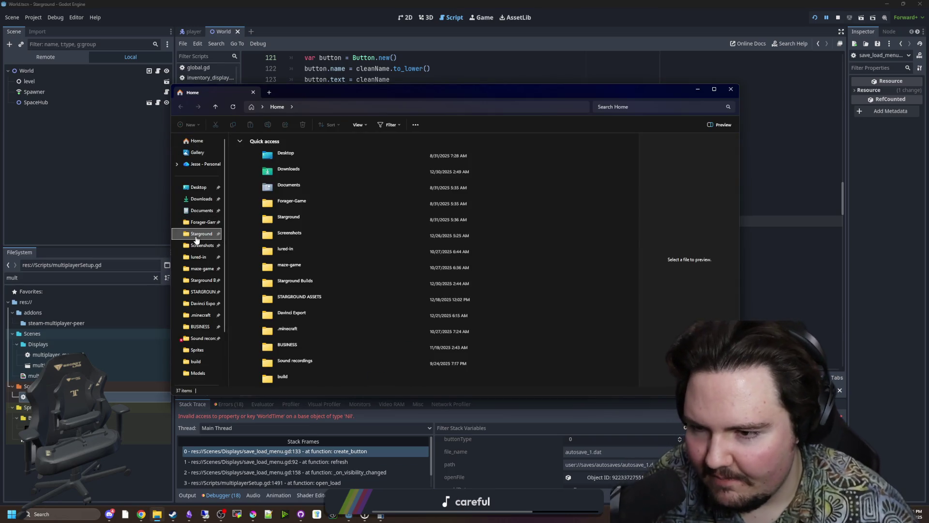
Step: Browse Starground's saves into the autosaves folder to check autosave_1 to autosave_5, then return to Godot
left_click(196, 235)
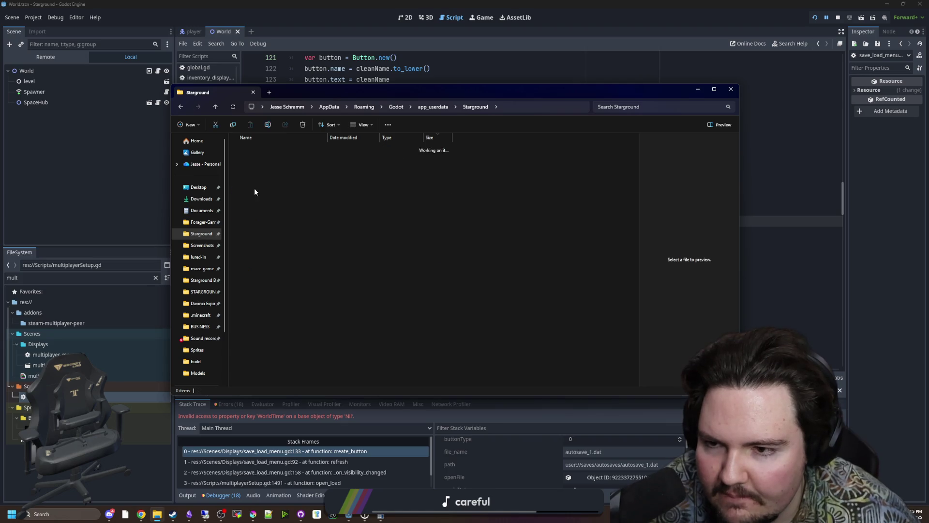
double_click(339, 230)
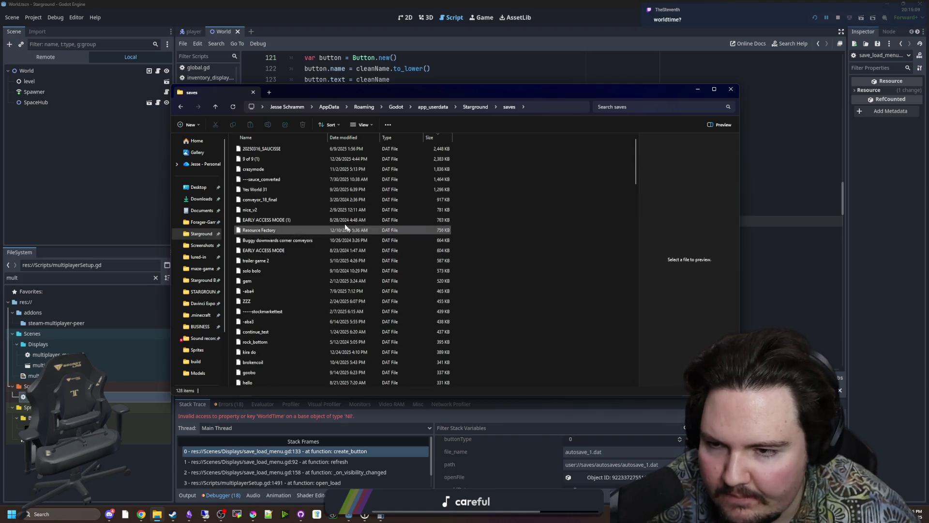
key("alt+Left")
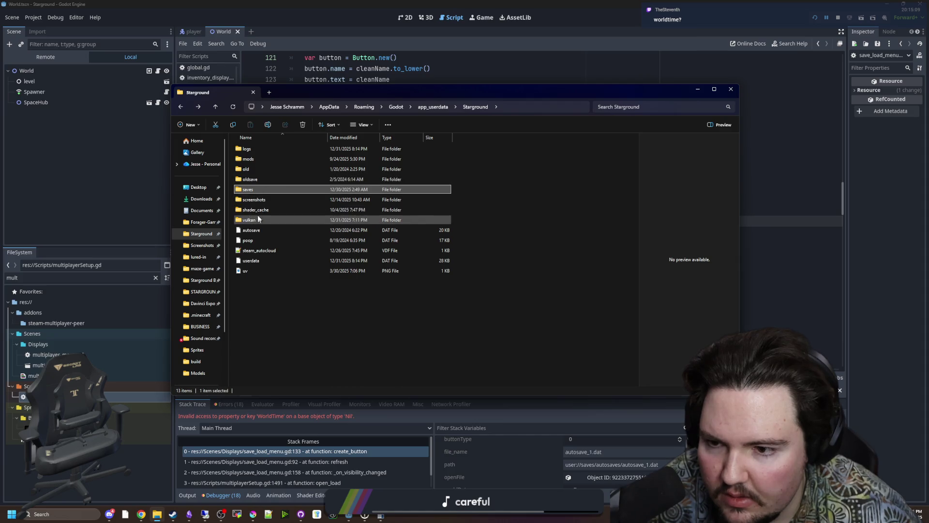
double_click(256, 187)
scroll(262, 357, "down", 10)
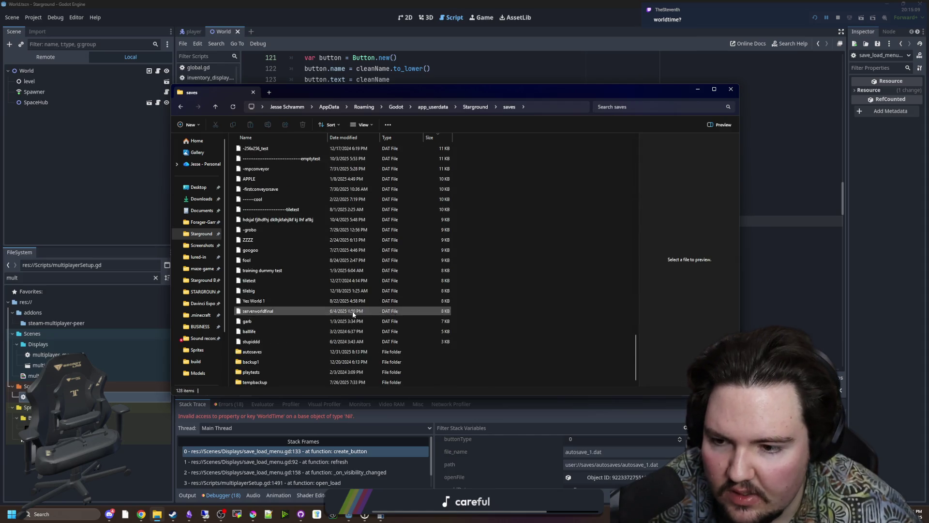
double_click(262, 352)
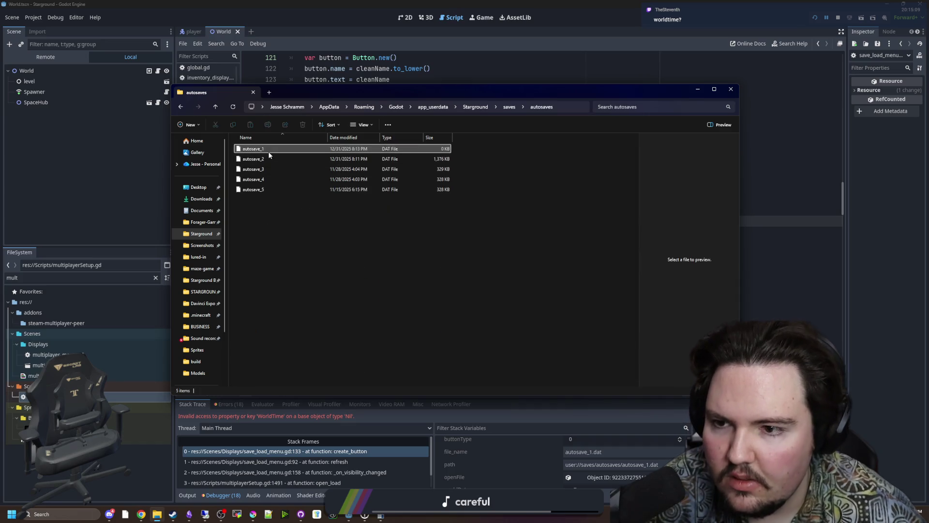
key("alt+Tab")
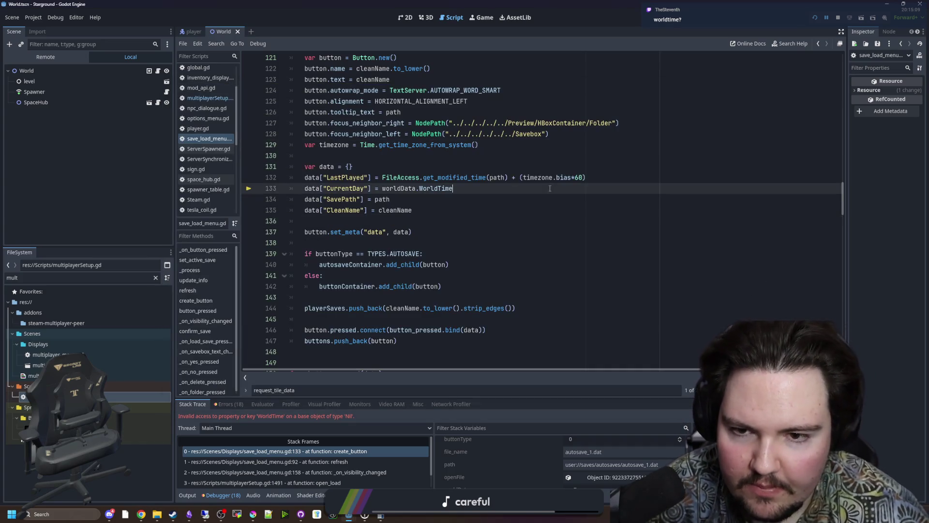
Step: Save, stop the previous game session, and run the Starground project again
key("ctrl+s")
left_click(839, 18)
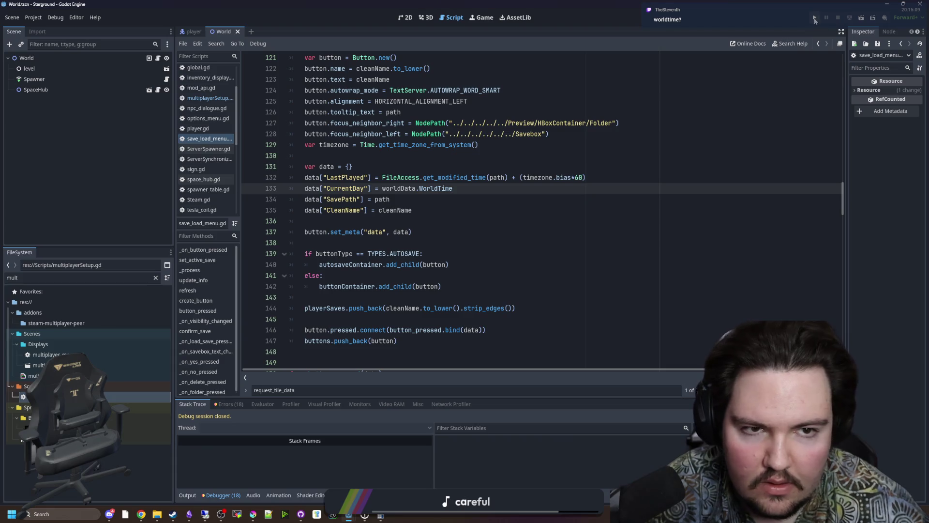
left_click(815, 18)
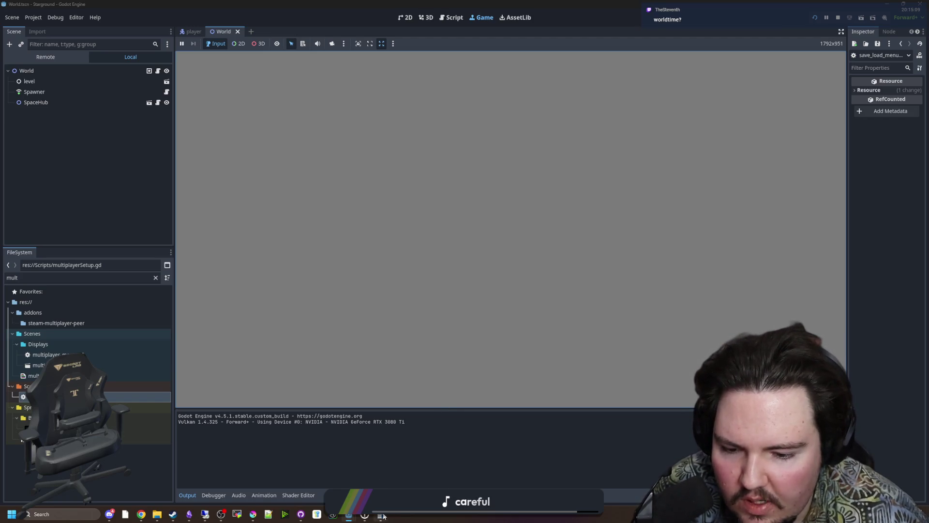
Step: Close the stray Chrome and Calculator windows over the game
mouse_move(381, 515)
left_click(383, 479)
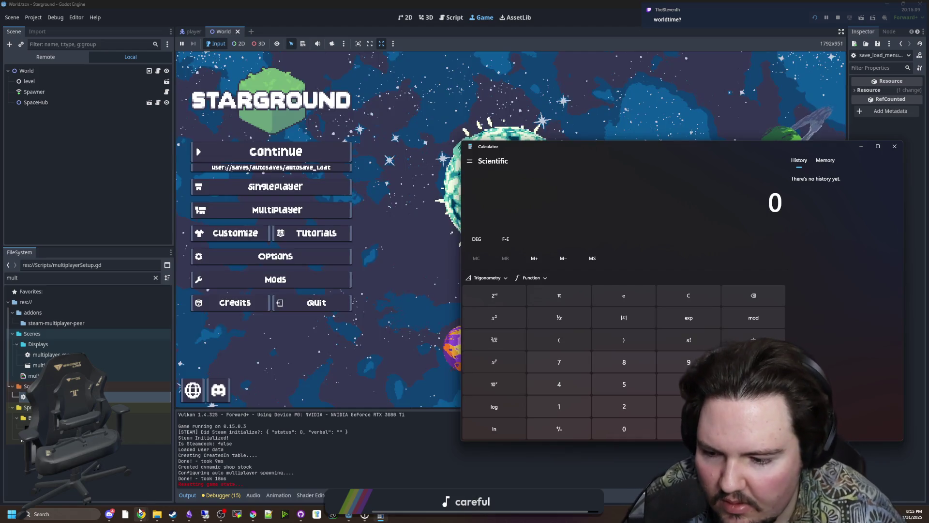
mouse_move(141, 514)
mouse_move(164, 486)
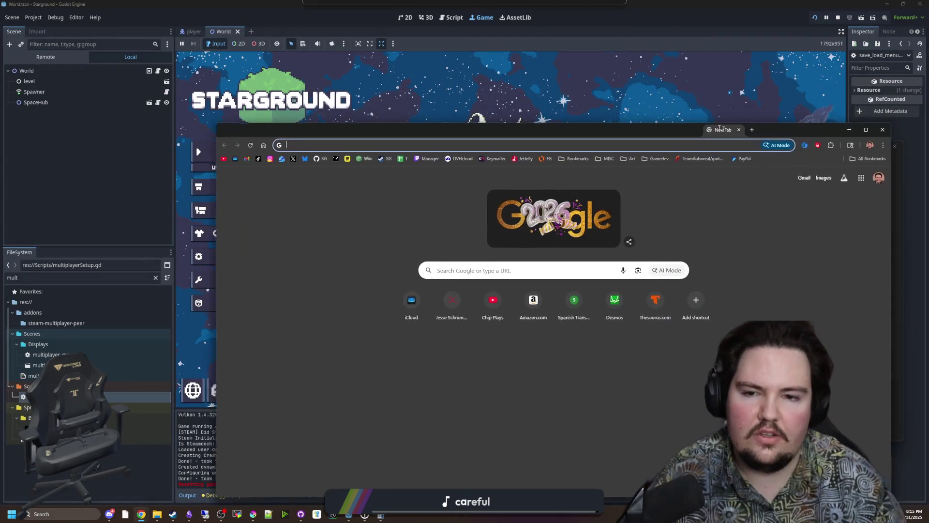
left_click_drag(724, 101, 765, 104)
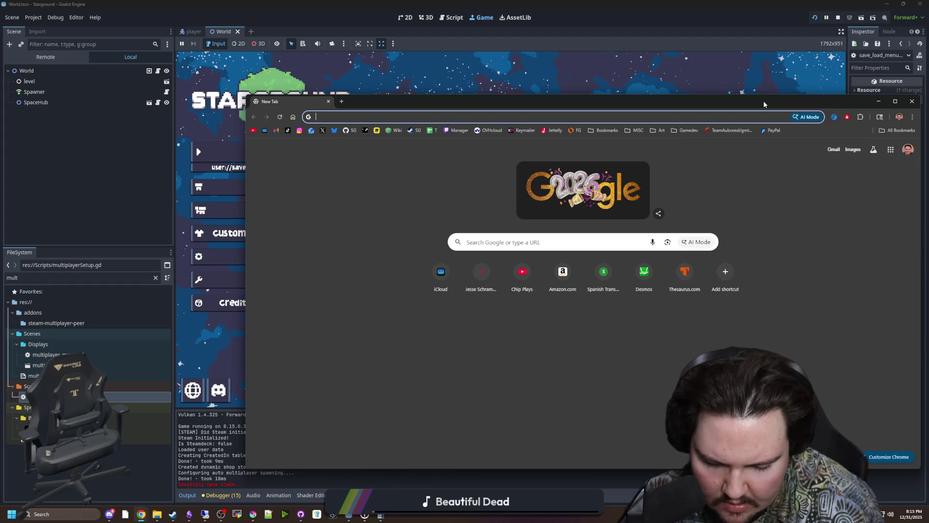
key("ctrl+w")
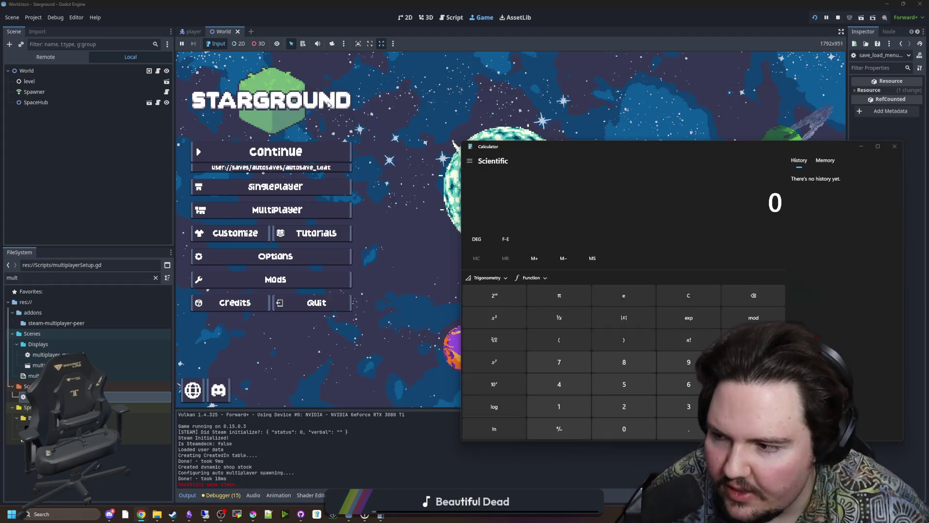
left_click_drag(861, 156, 678, 181)
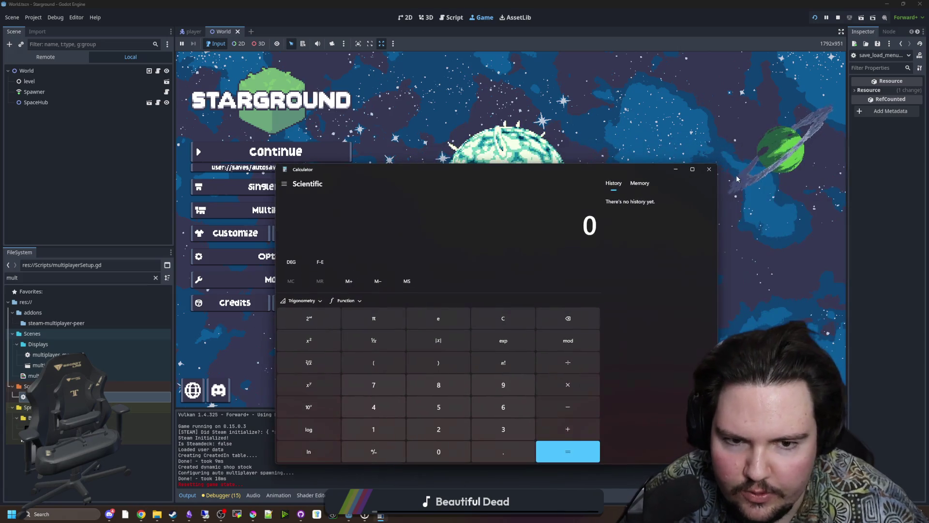
left_click(712, 171)
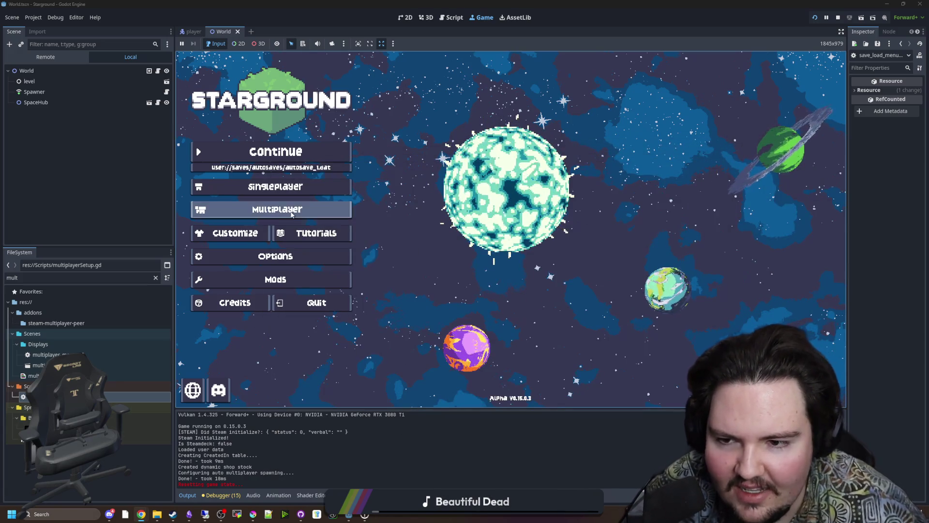
Step: Host the saved world Yes World 31 by searching 'yes' in the save list and loading it
left_click(278, 209)
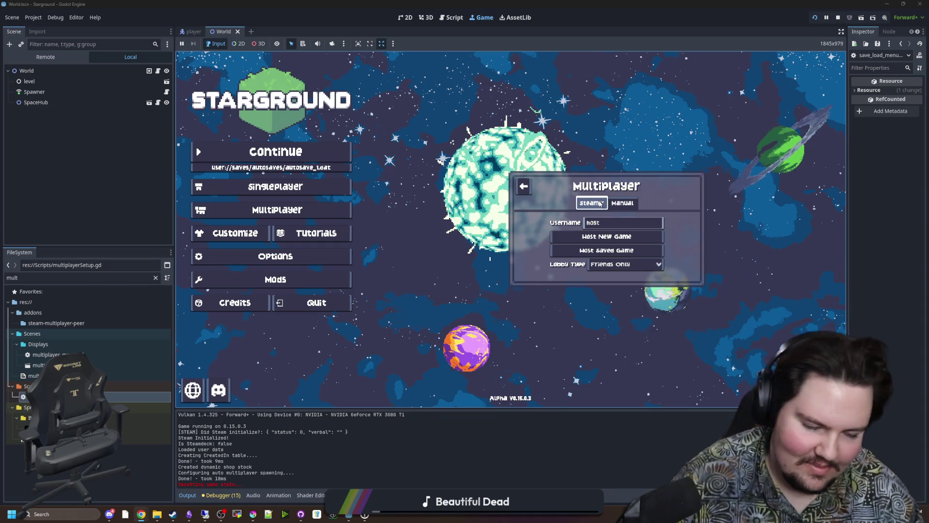
left_click(607, 250)
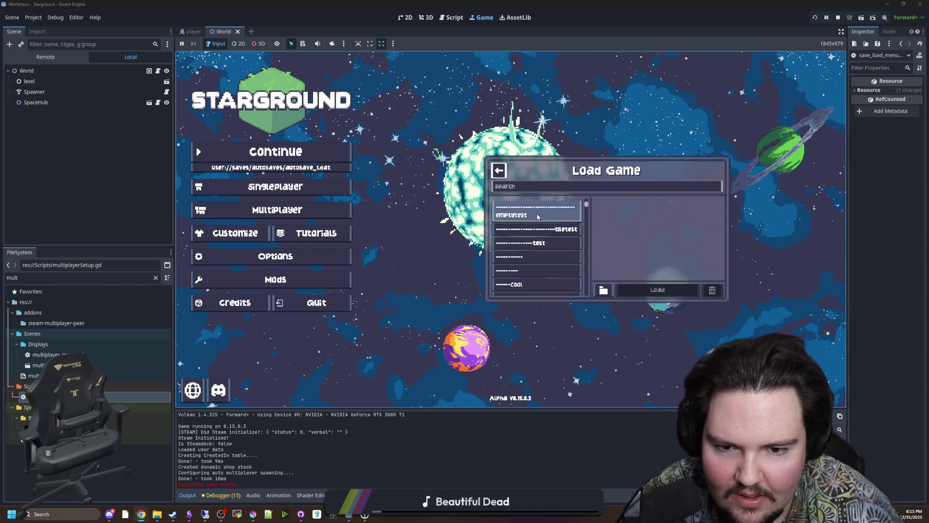
scroll(537, 235, "down", 3)
left_click(538, 187)
type("yes")
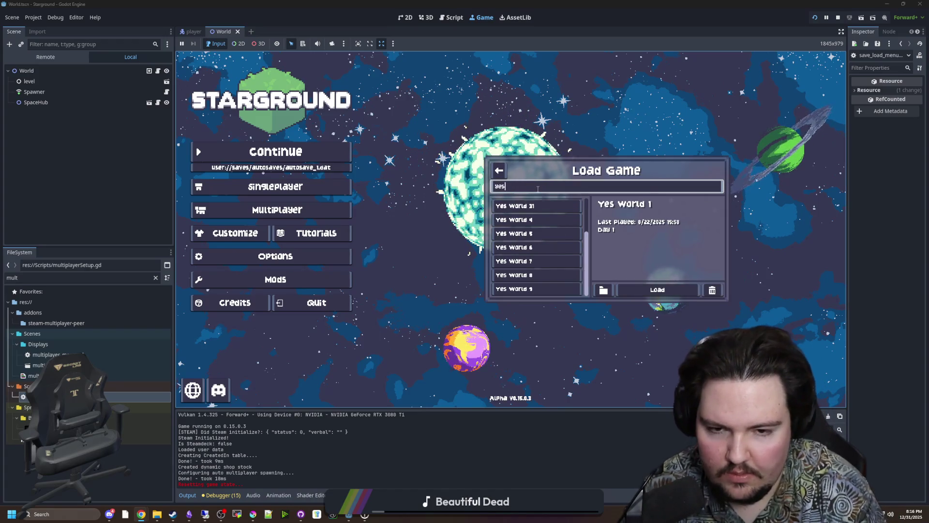
left_click(542, 206)
left_click(658, 290)
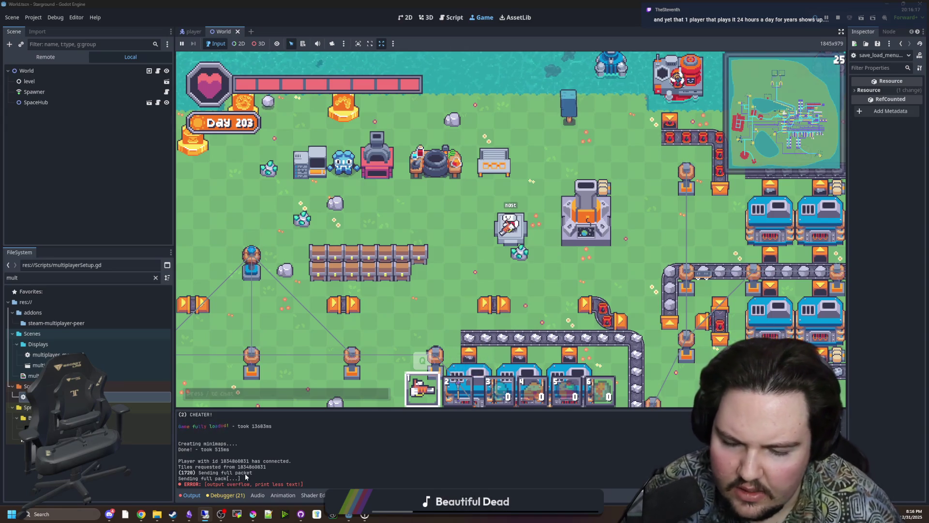
Step: In Calculator, compute 128 × 3000 = 384,000 and divide by 50000 for 7.68, then close it
left_click(65, 511)
type("calculator")
left_click(75, 295)
type("128 × 3")
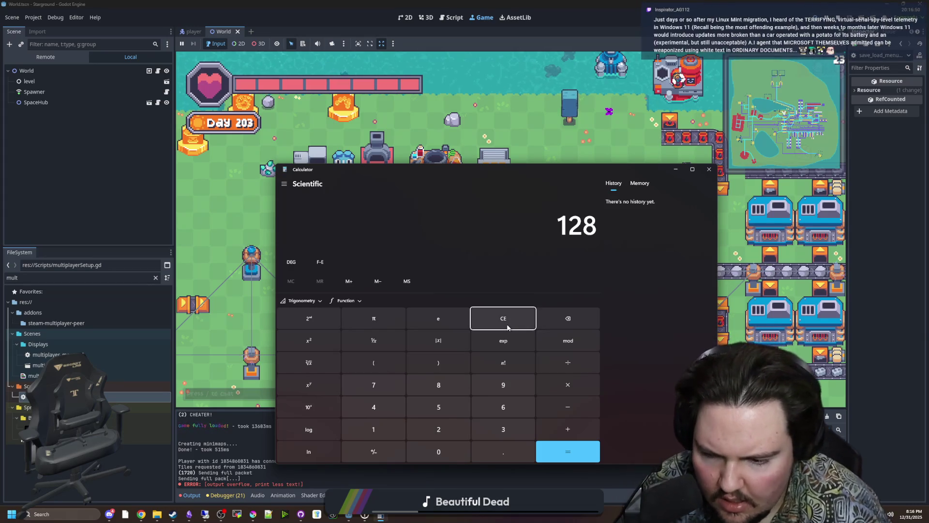
type("000")
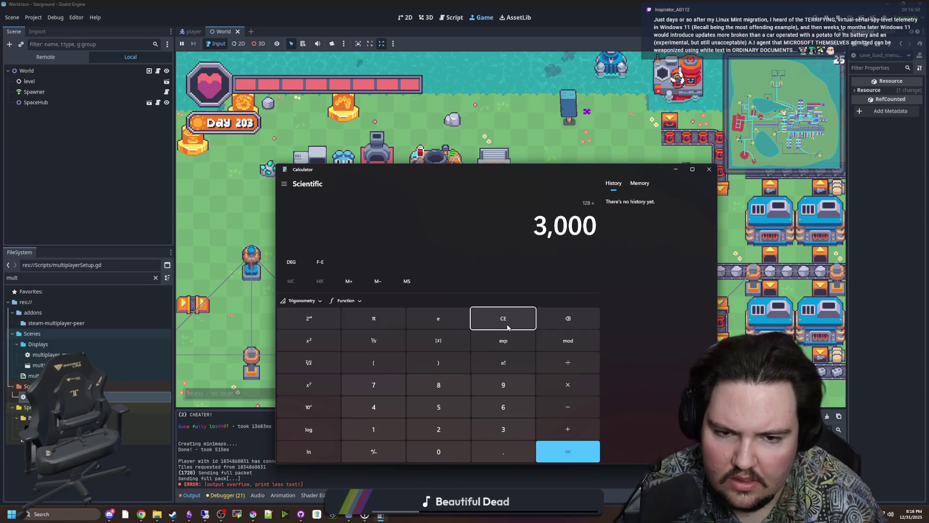
key("Return")
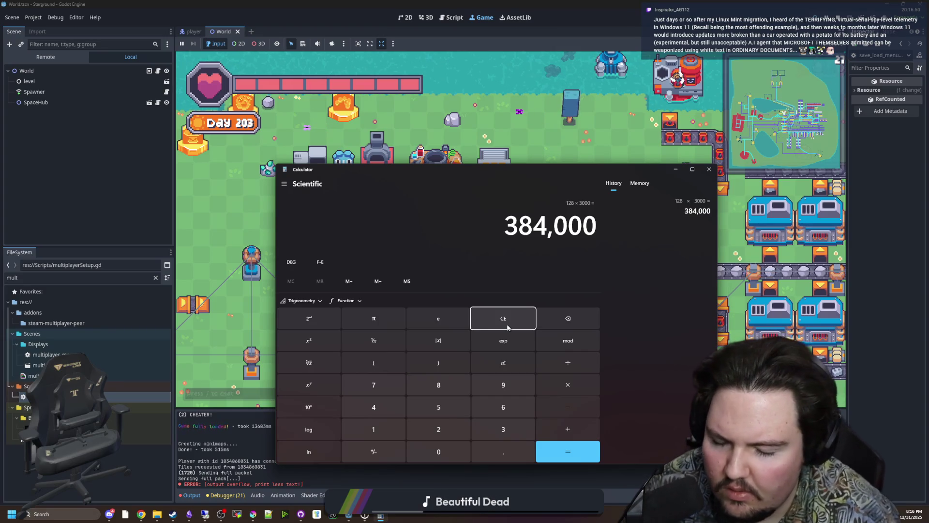
type("50000")
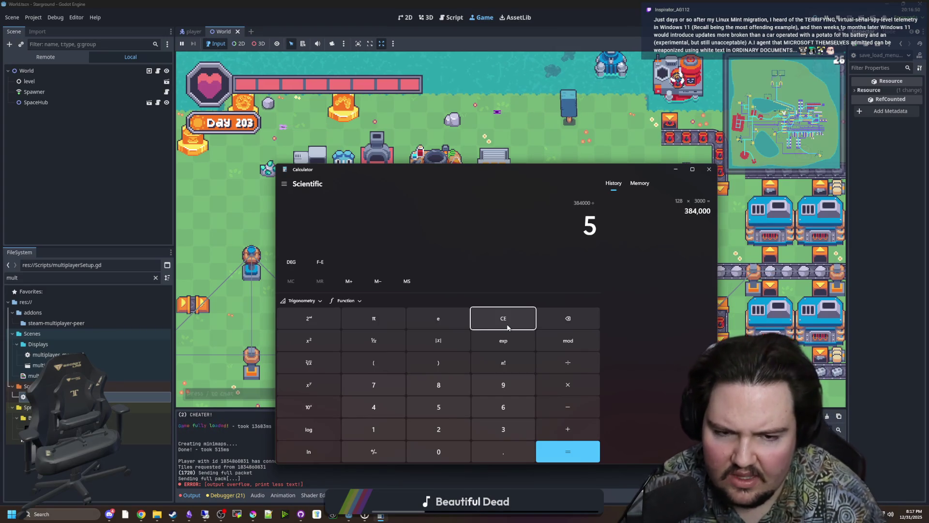
key("Return")
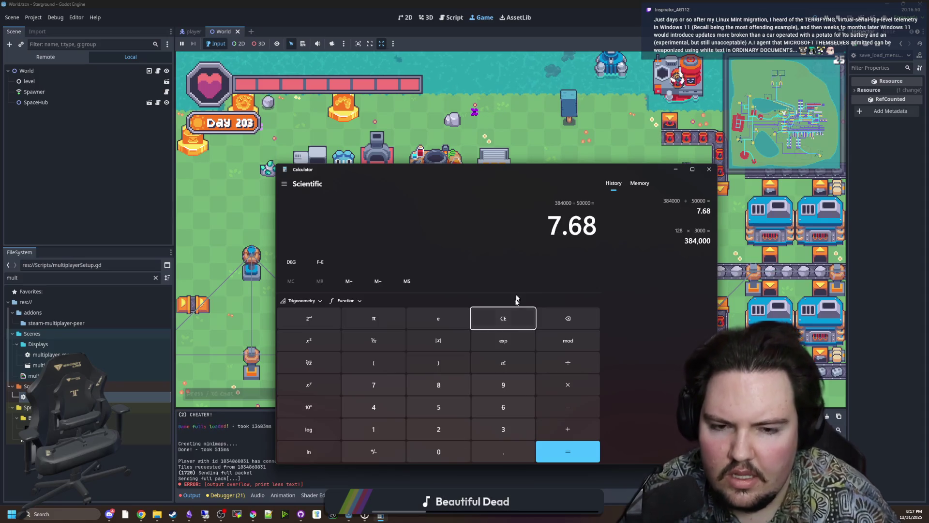
left_click(709, 169)
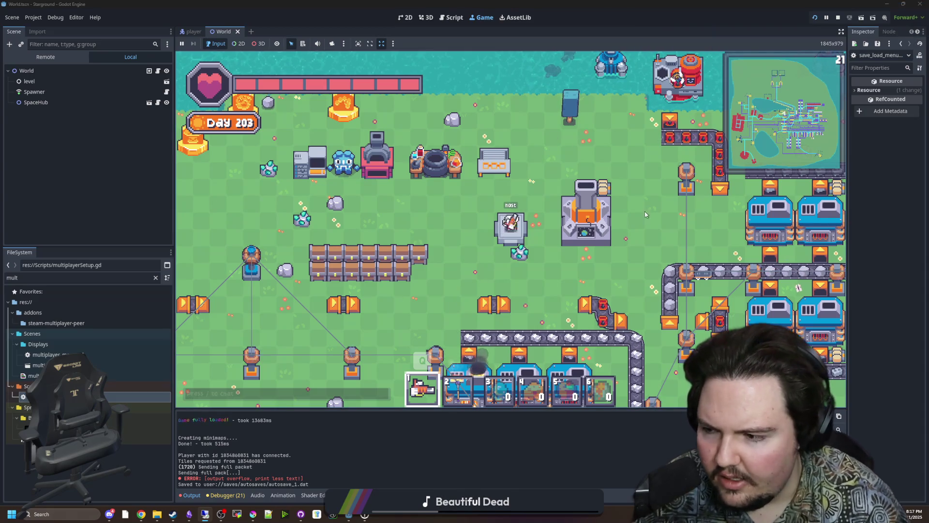
Step: Stop the hosted game, reopen multiplayerSetup.gd at the tile-packet loop, and save it
left_click(841, 18)
scroll(286, 171, "up", 4)
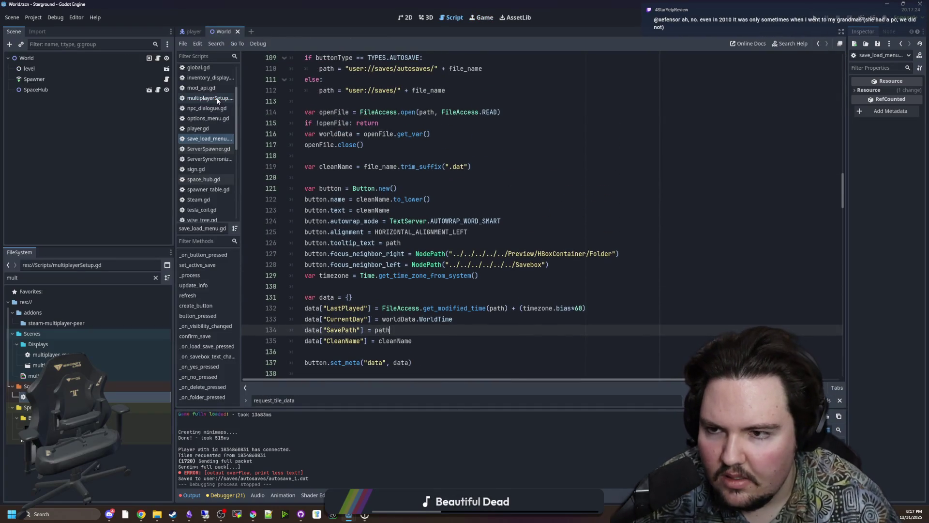
left_click(218, 98)
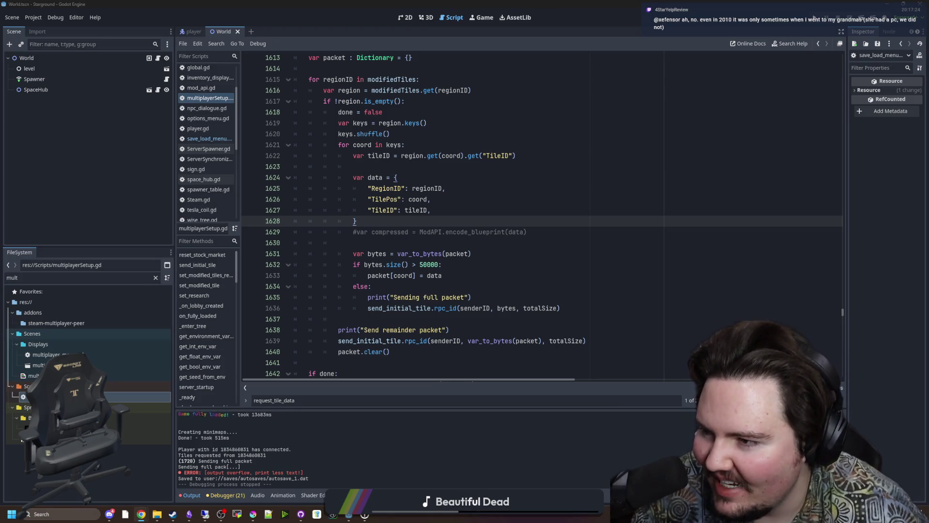
left_click(543, 207)
key("ctrl+s")
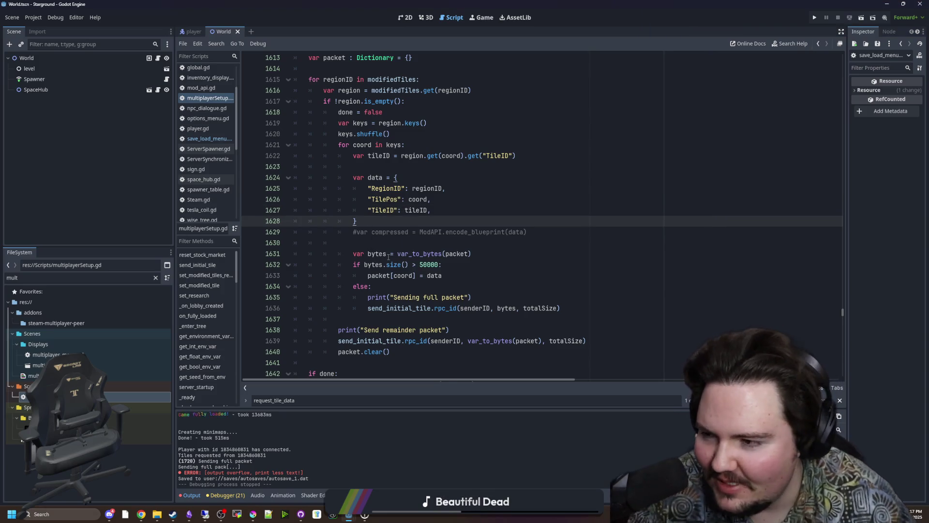
left_click(404, 246)
mouse_move(403, 254)
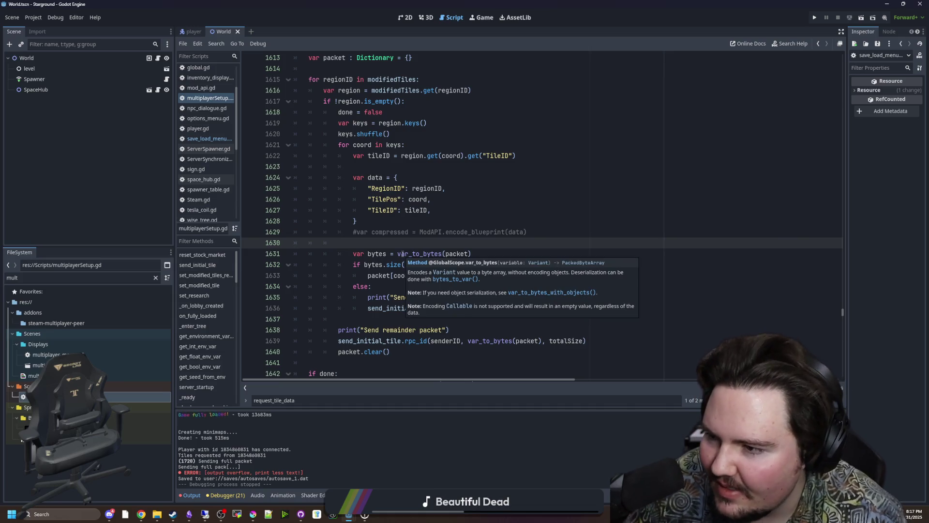